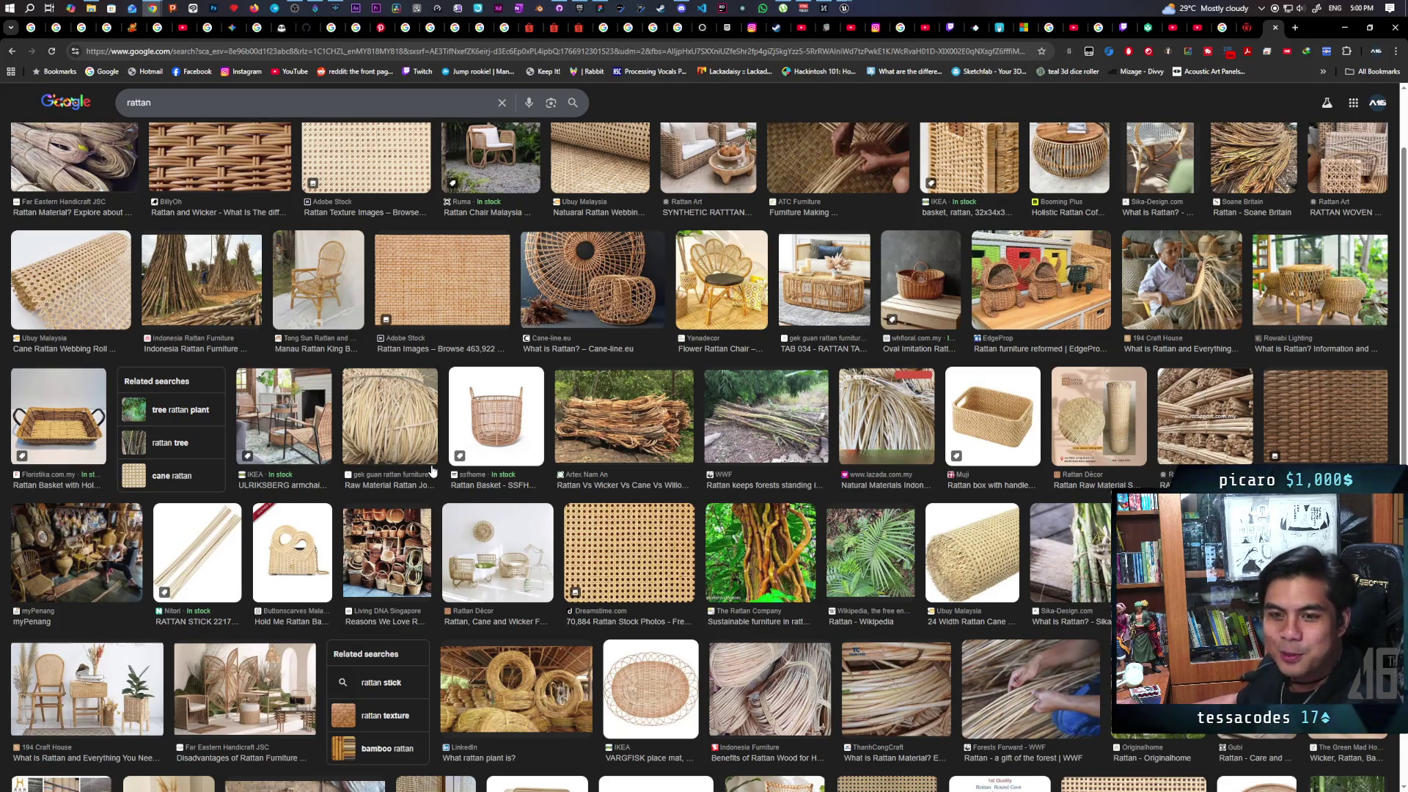
Refine the Google Images query from 'rattan' to 'rattan hat' and run the search
{"action": "left_click", "coordinate": [201, 112]}
{"action": "type", "text": "hat"}
{"action": "key", "text": "Return"}
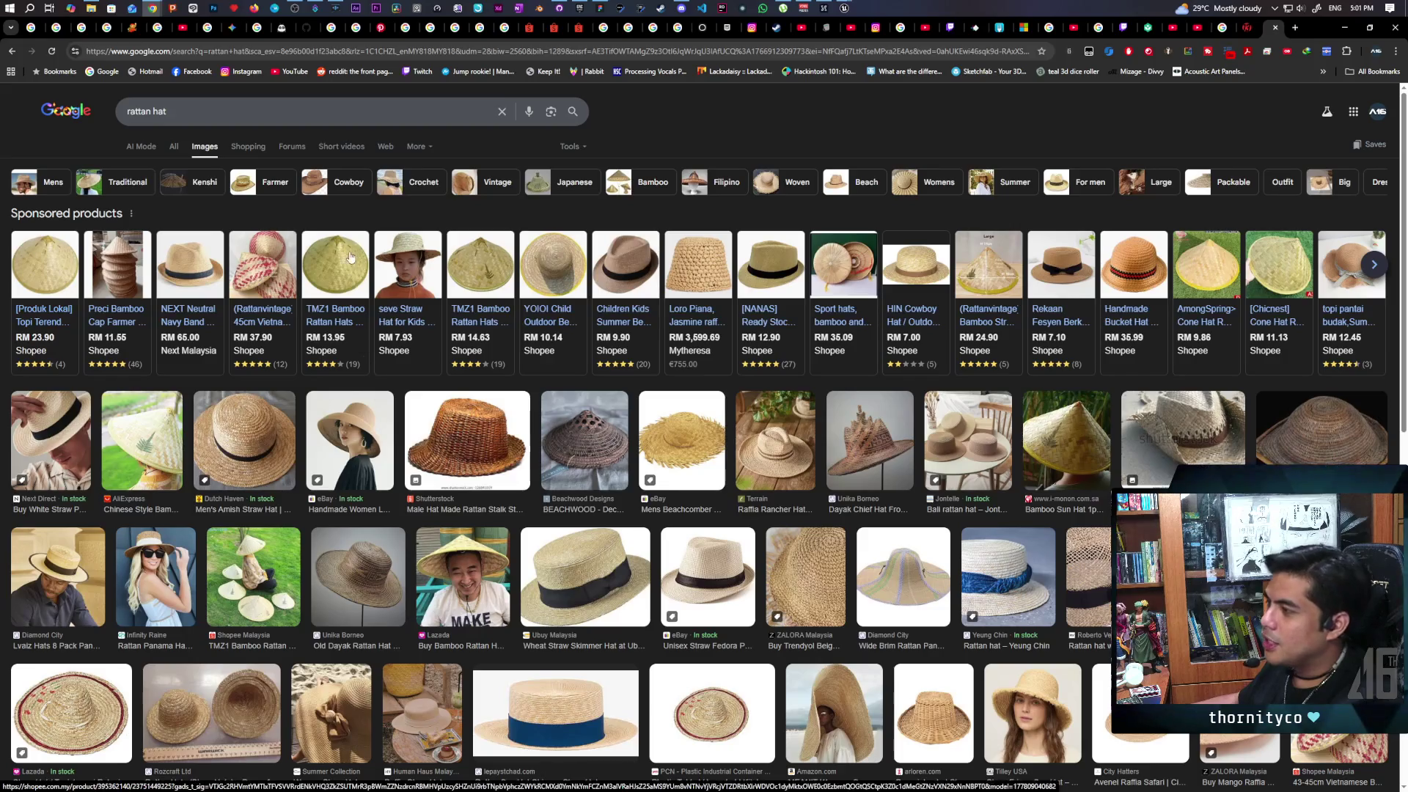
{"action": "mouse_move", "coordinate": [55, 249]}
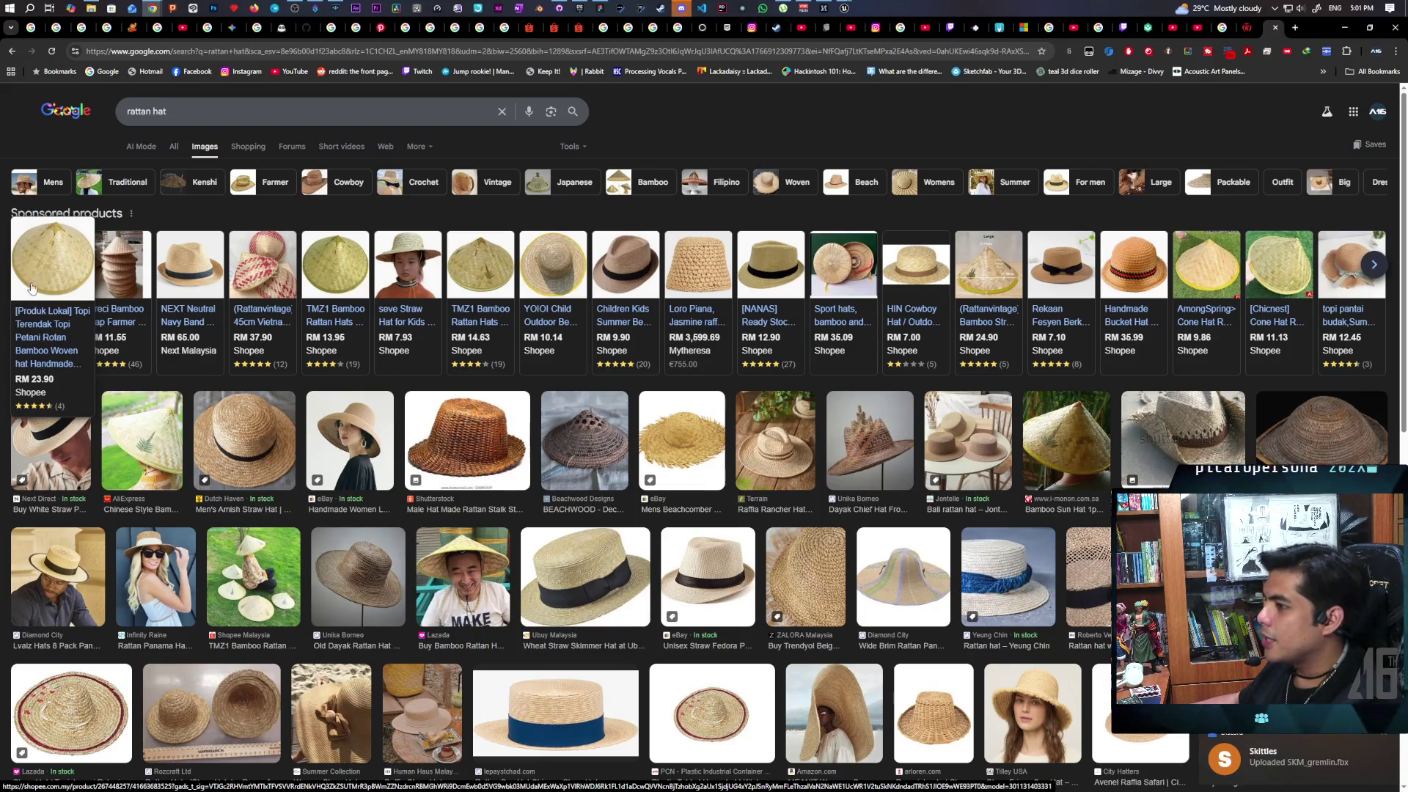
Download the SKM_gremlin.fbx attachment from the Discord DM and show it in its folder
{"action": "left_click", "coordinate": [1339, 761]}
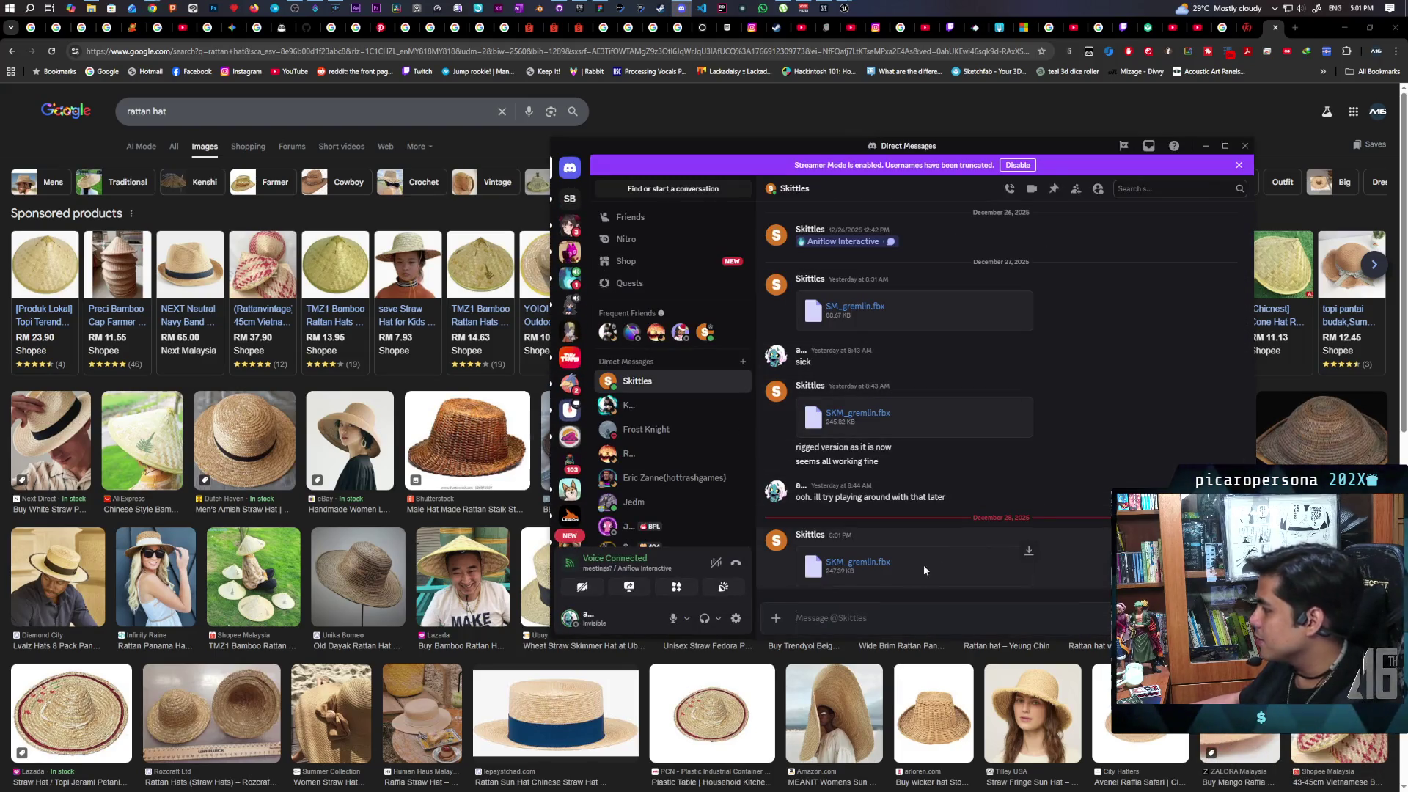
{"action": "left_click", "coordinate": [1029, 550]}
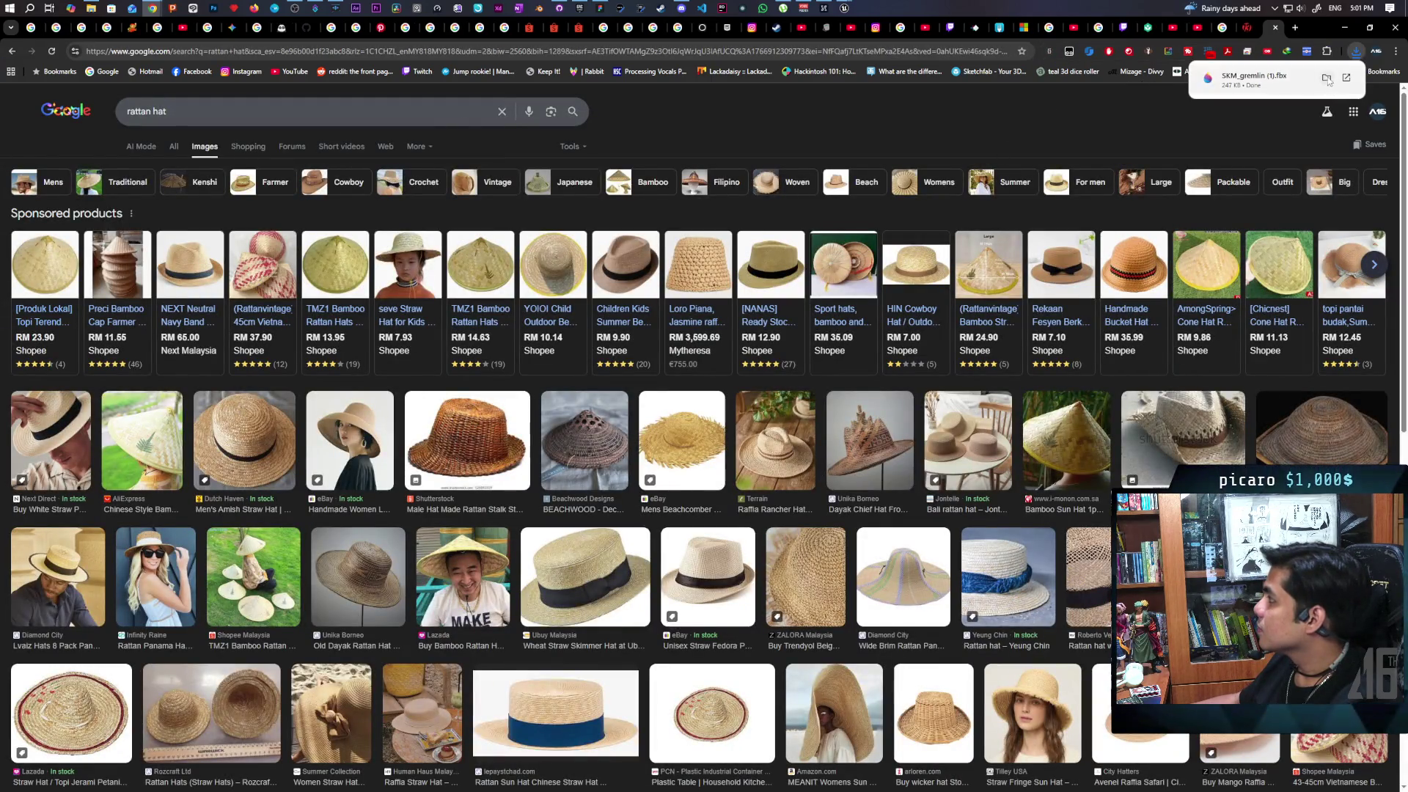
{"action": "left_click", "coordinate": [1327, 79]}
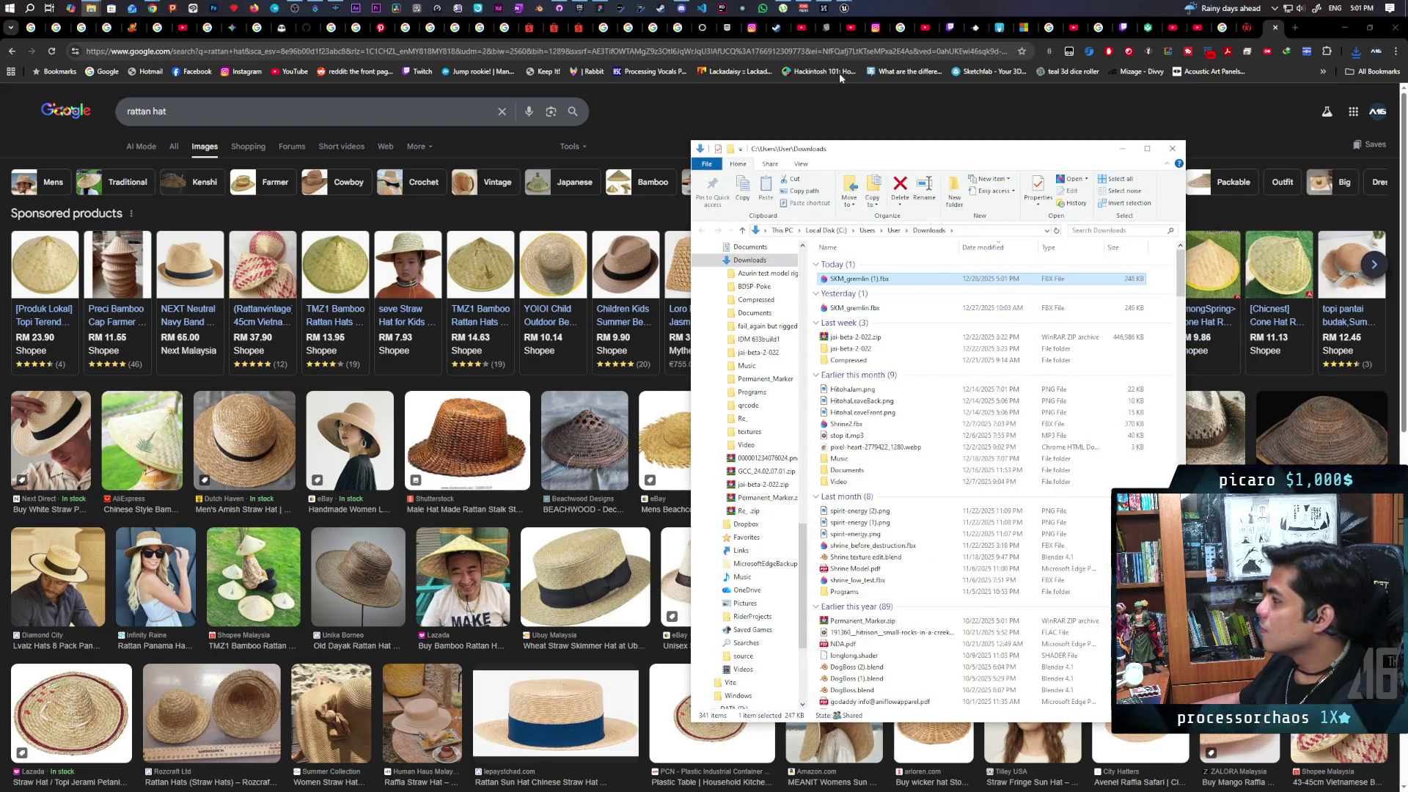
Move the Downloads Explorer window right and bring the Unreal Editor windows forward
{"action": "left_click_drag", "start_coordinate": [904, 144], "coordinate": [1000, 144]}
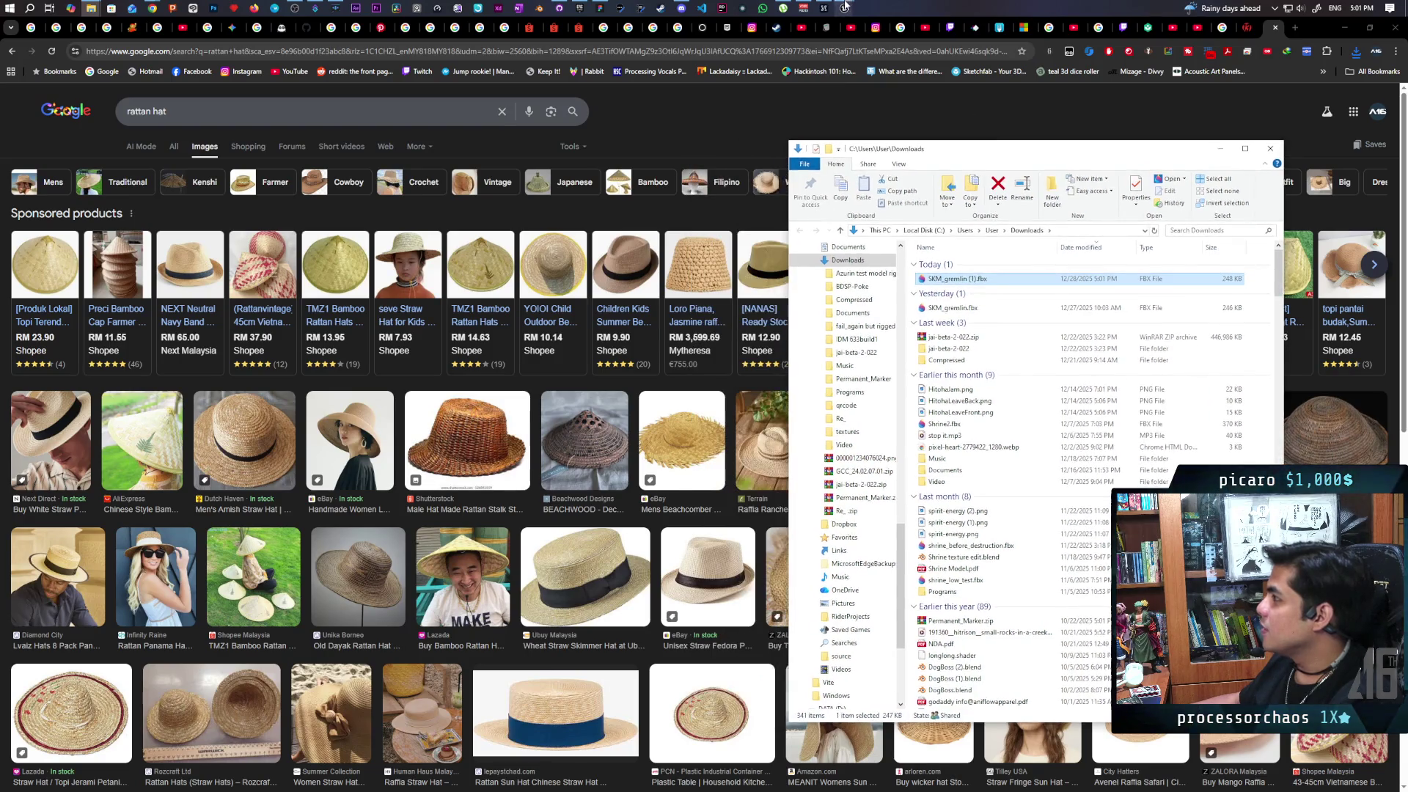
{"action": "mouse_move", "coordinate": [844, 8]}
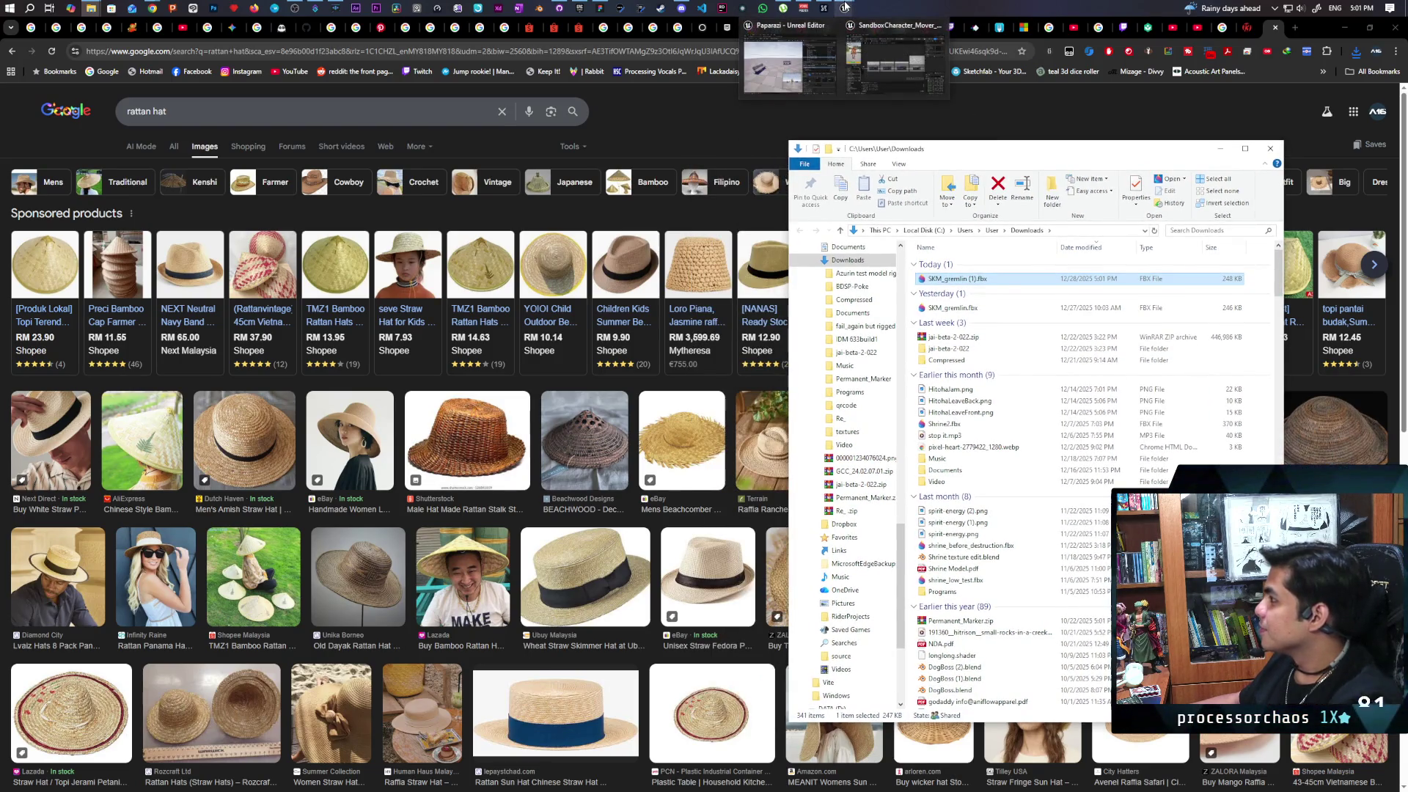
{"action": "left_click", "coordinate": [894, 62]}
Reposition the Paparazi editor window, then return to Chrome's rattan hat image results
{"action": "mouse_move", "coordinate": [957, 29]}
{"action": "left_mouse_down"}
{"action": "mouse_move", "coordinate": [499, 121]}
{"action": "mouse_move", "coordinate": [442, 61]}
{"action": "mouse_move", "coordinate": [548, 48]}
{"action": "left_mouse_up"}
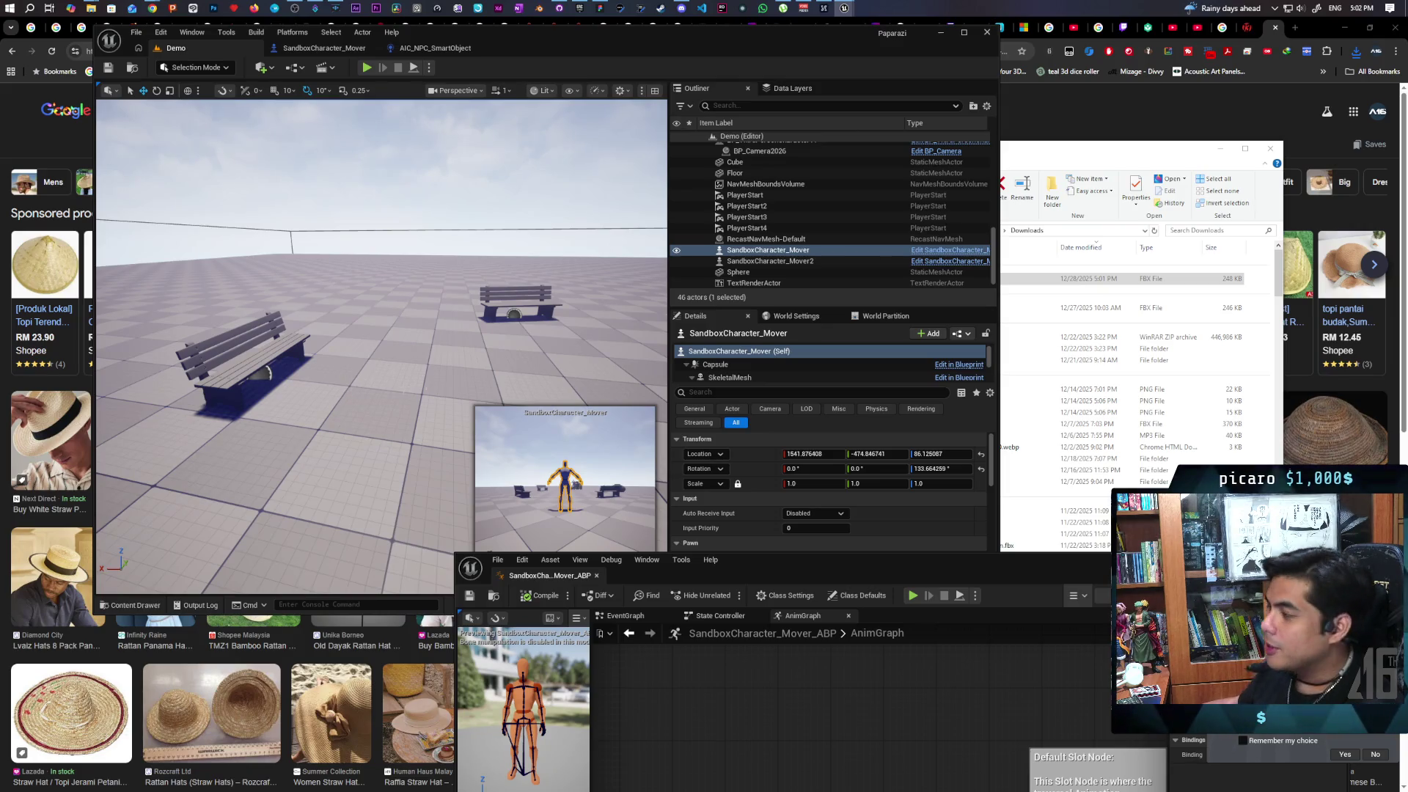
{"action": "mouse_move", "coordinate": [150, 9]}
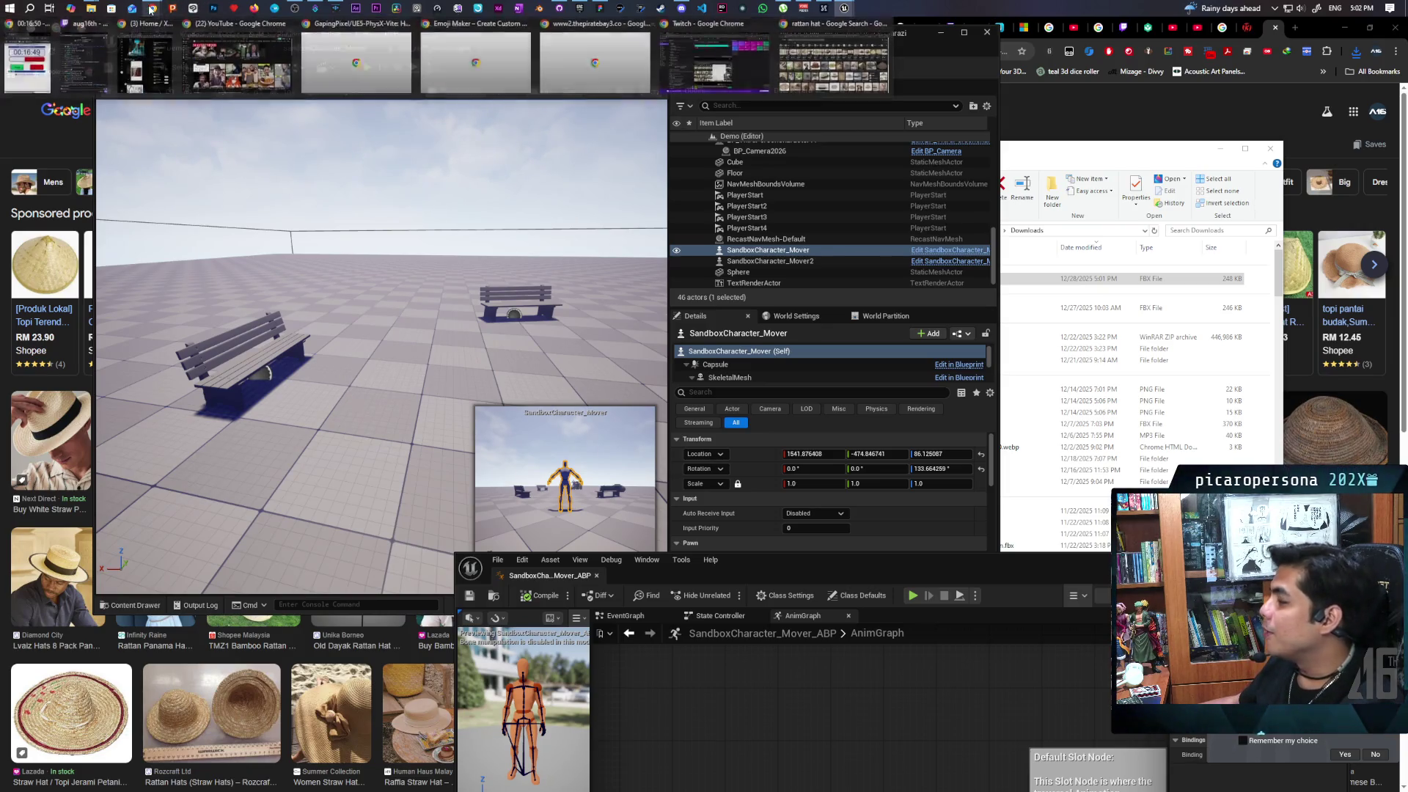
{"action": "left_click", "coordinate": [477, 59]}
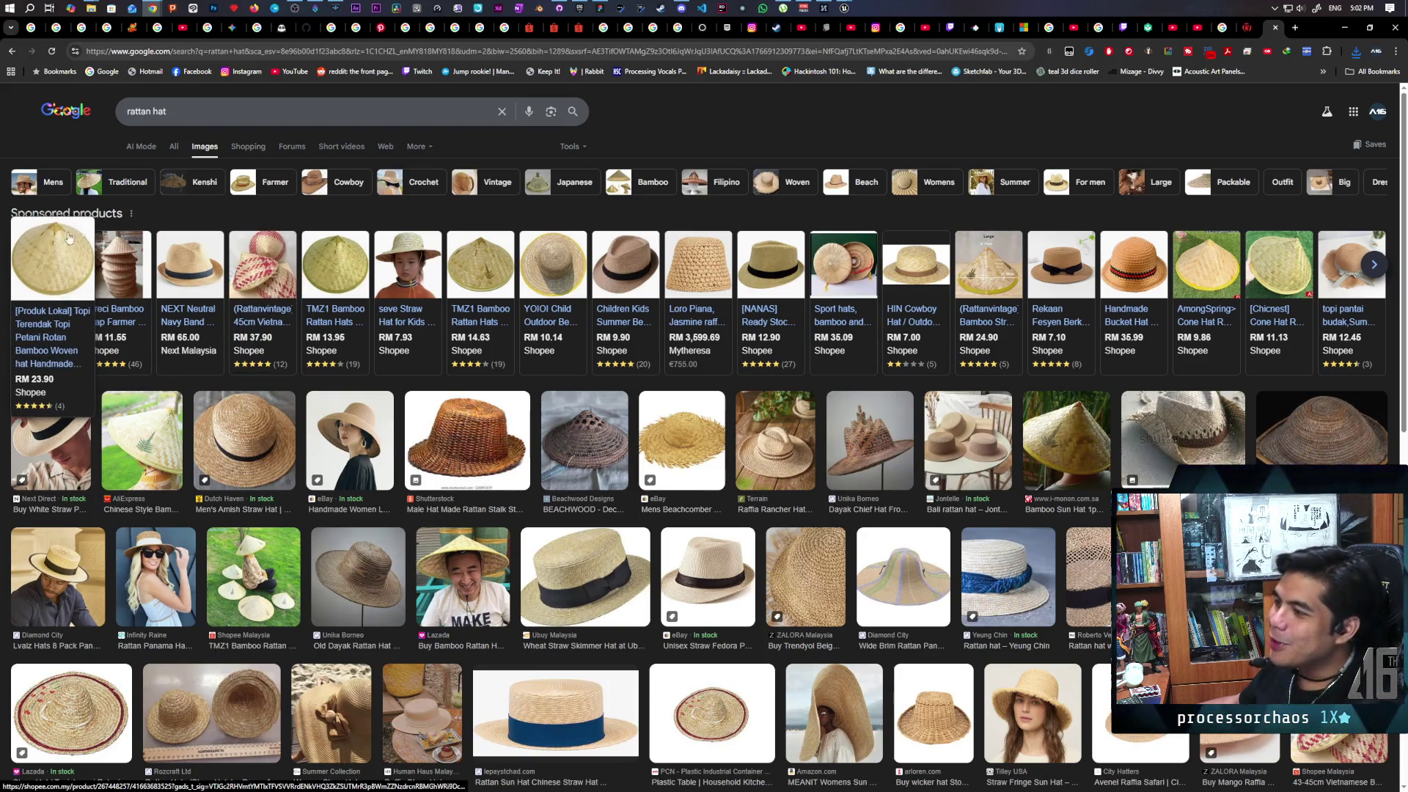
{"action": "left_click", "coordinate": [63, 267]}
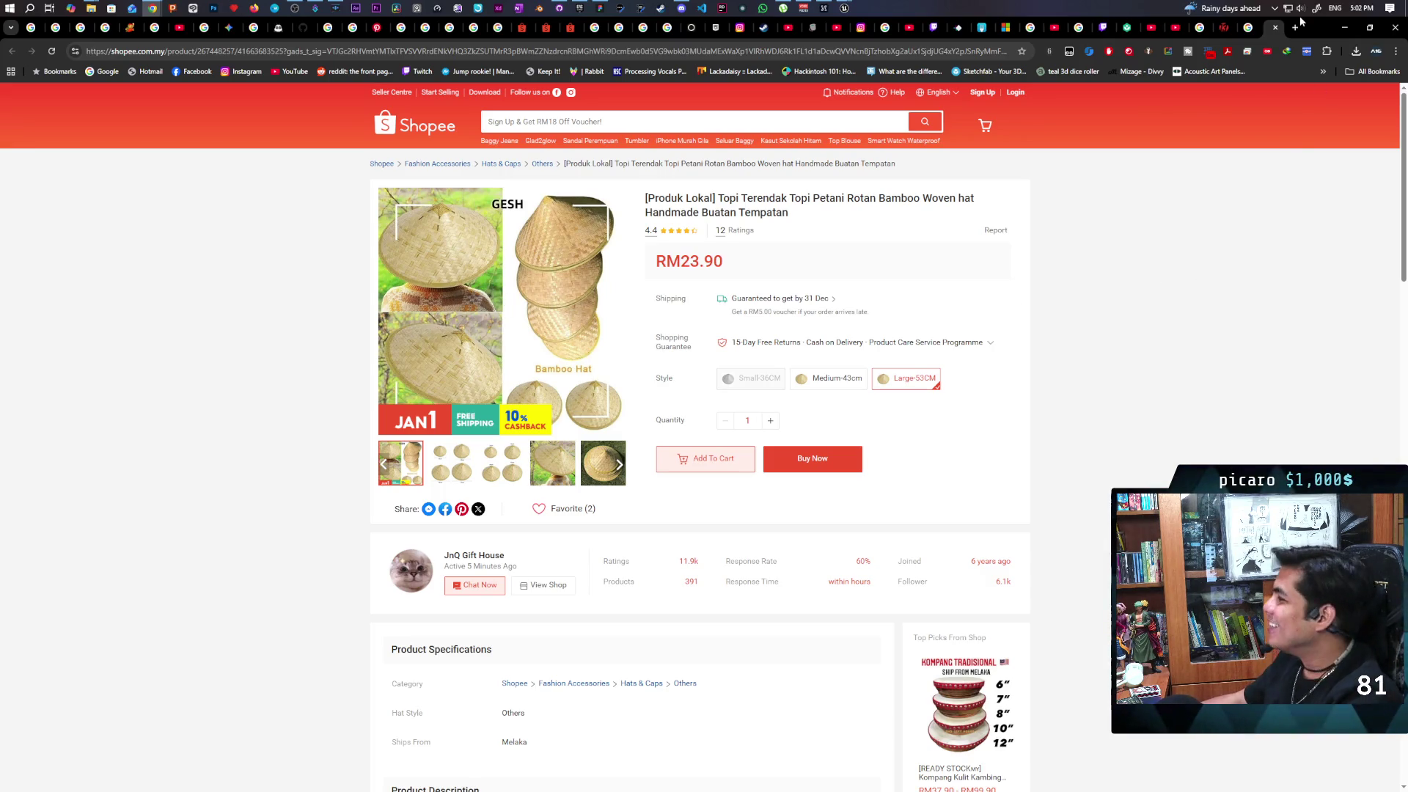
{"action": "left_click", "coordinate": [1275, 27]}
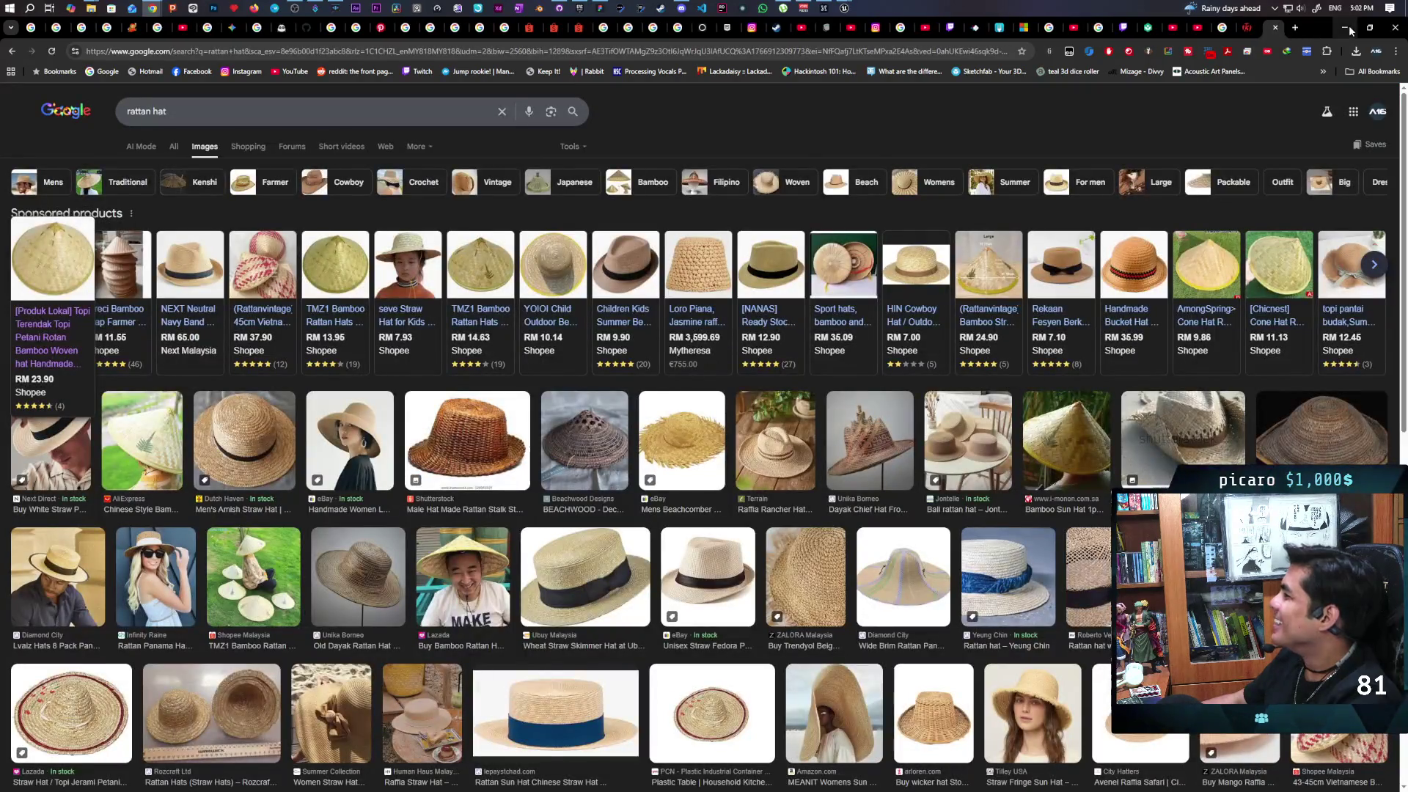
{"action": "left_click", "coordinate": [1345, 29]}
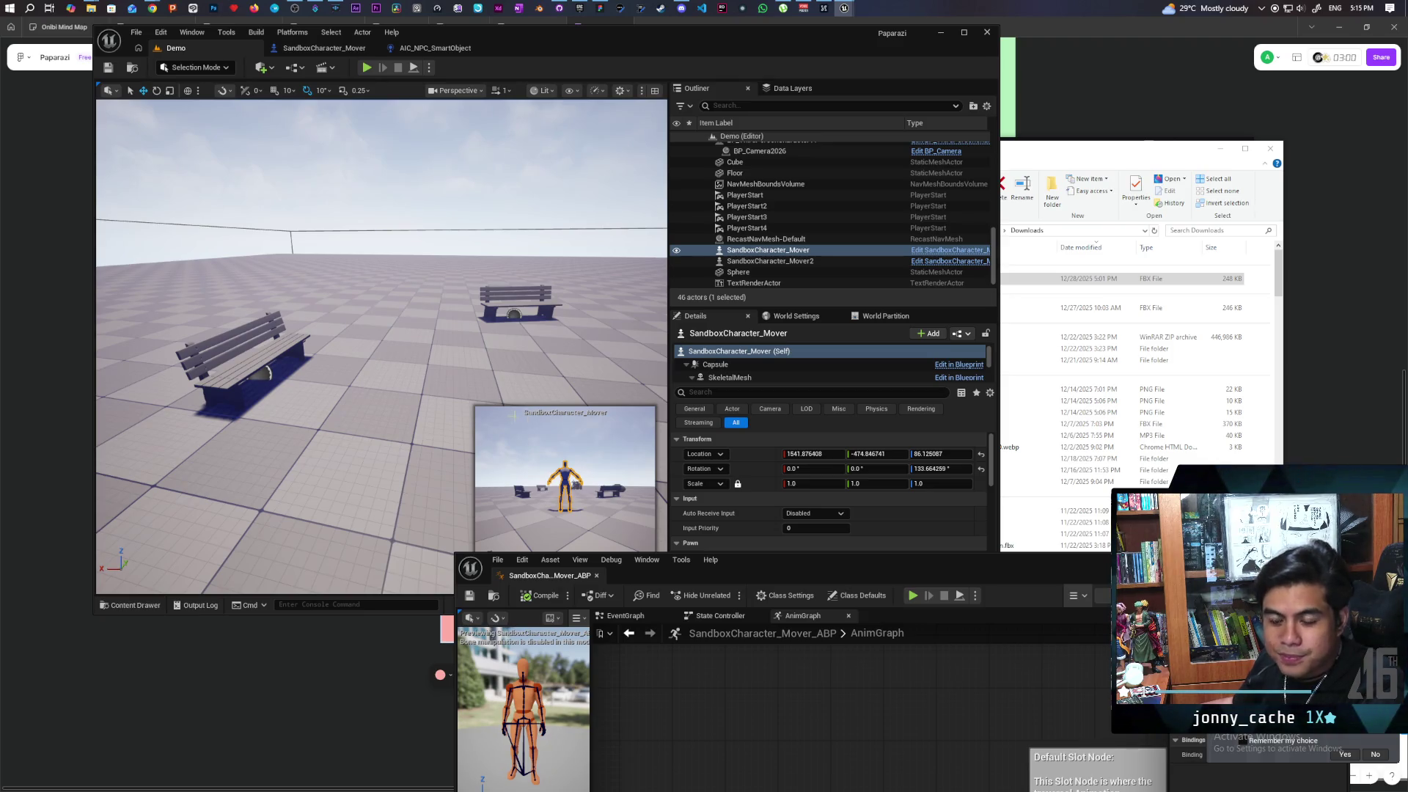
Shift the editor window right and start a play-in-editor session with two extra clients
{"action": "mouse_move", "coordinate": [559, 37]}
{"action": "left_mouse_down"}
{"action": "mouse_move", "coordinate": [903, 47]}
{"action": "mouse_move", "coordinate": [903, 31]}
{"action": "left_mouse_up"}
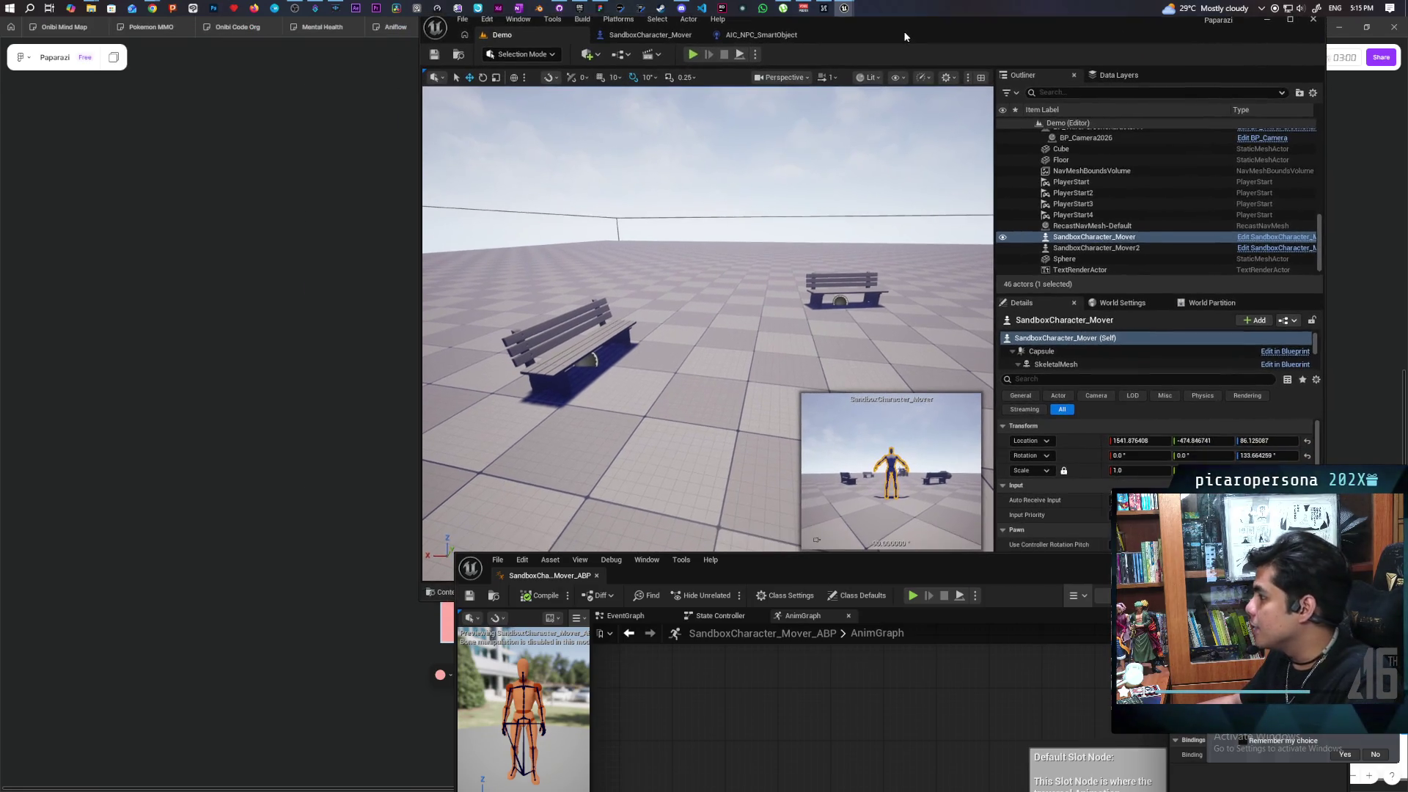
{"action": "left_click", "coordinate": [693, 60]}
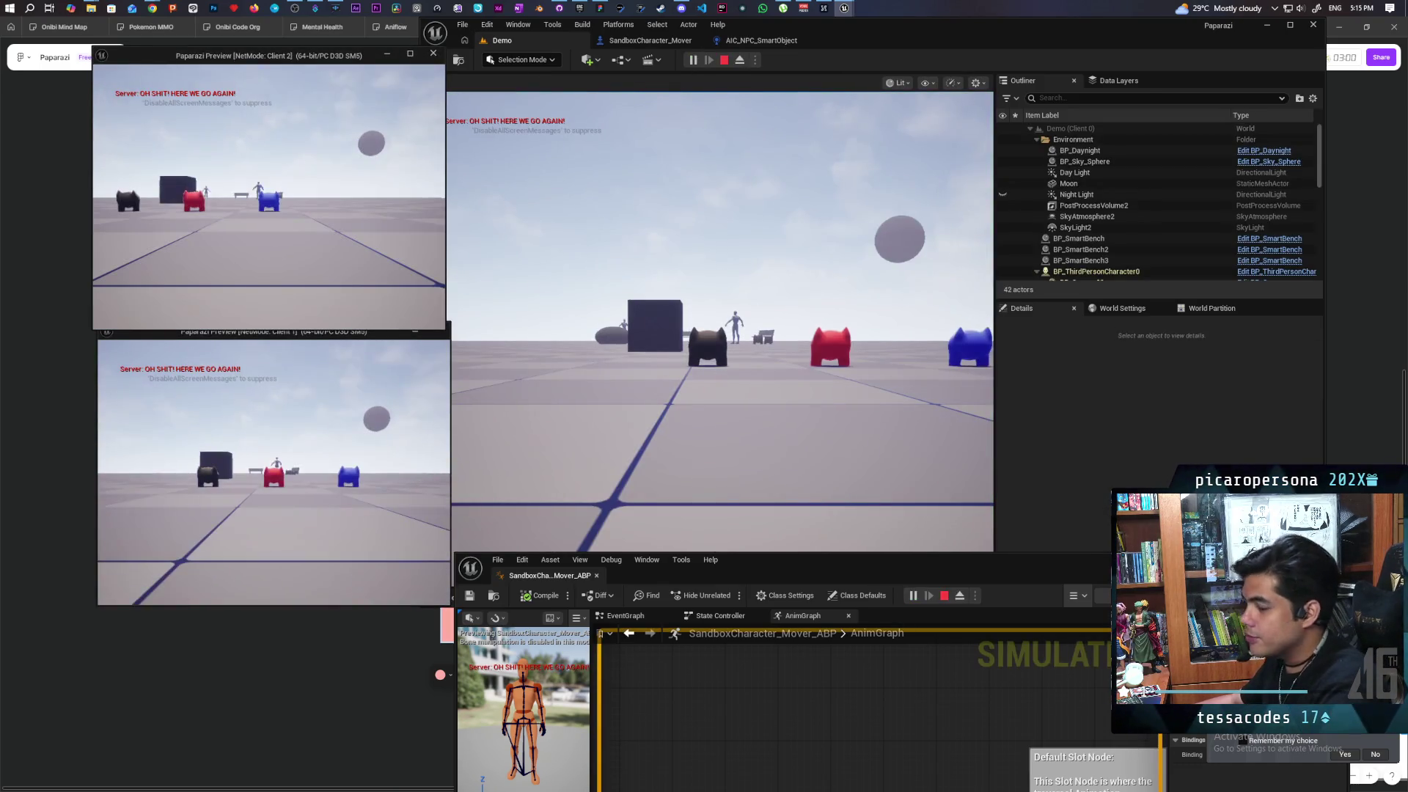
{"action": "left_click", "coordinate": [722, 323]}
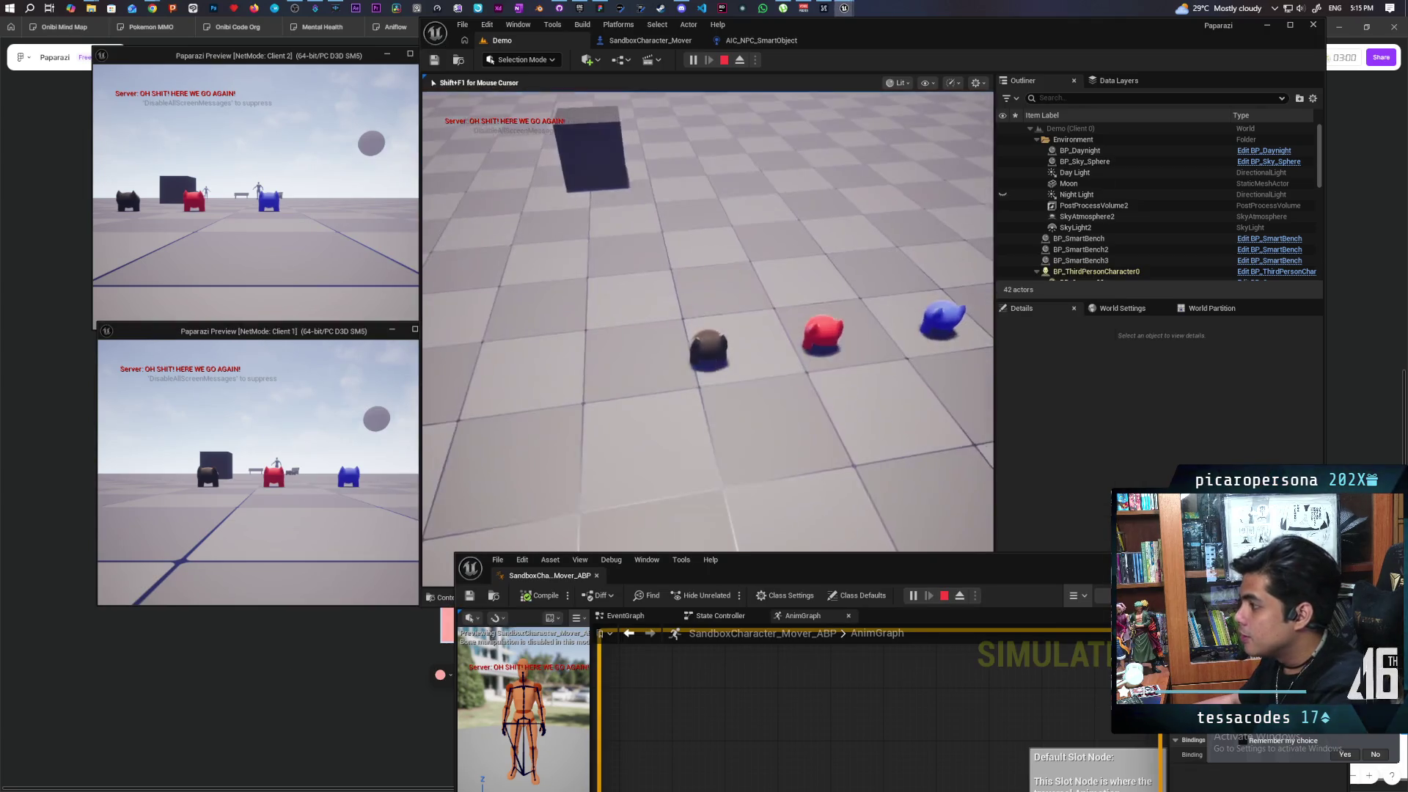
Walk the server's dark character around the floor past the red and blue cats
{"action": "key", "text": "w"}
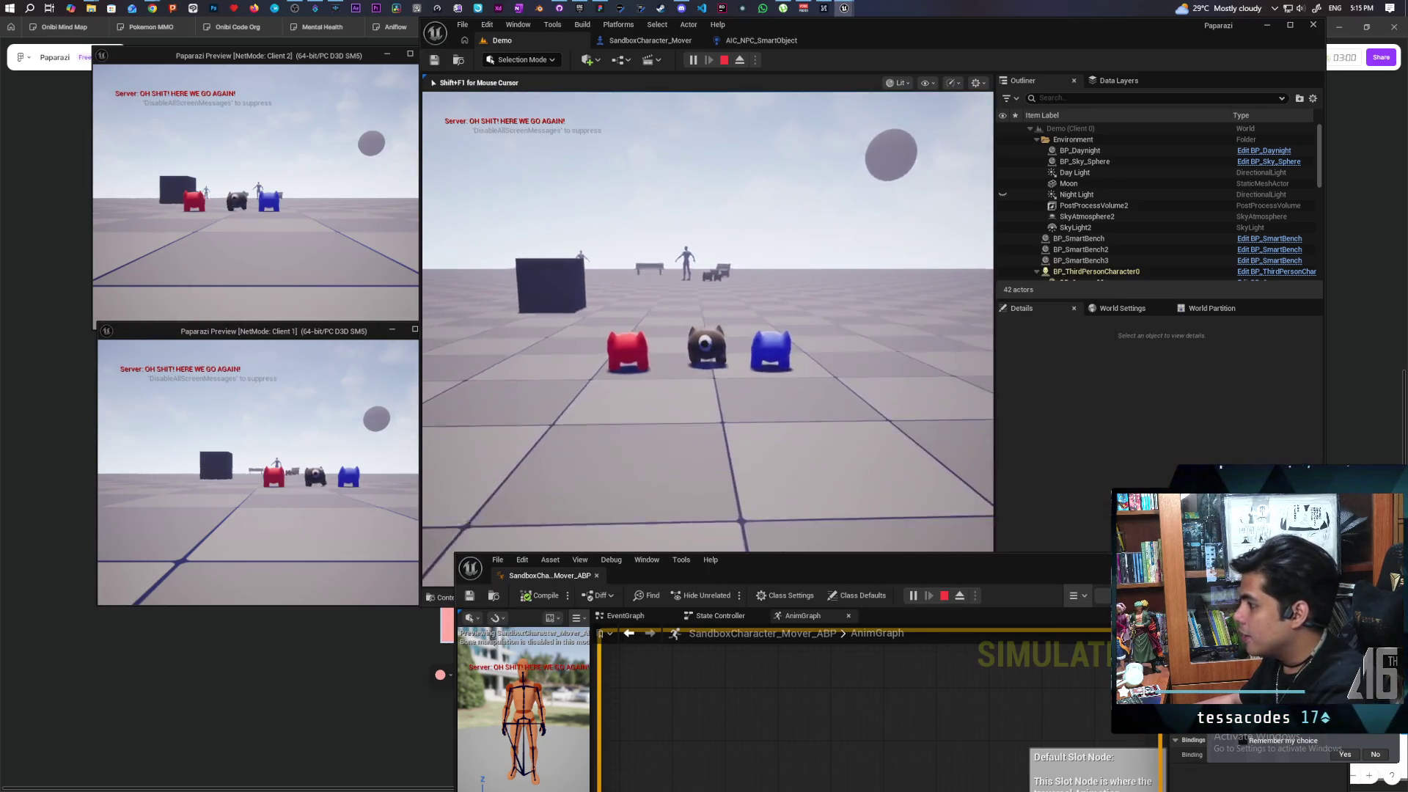
{"action": "key", "text": "w"}
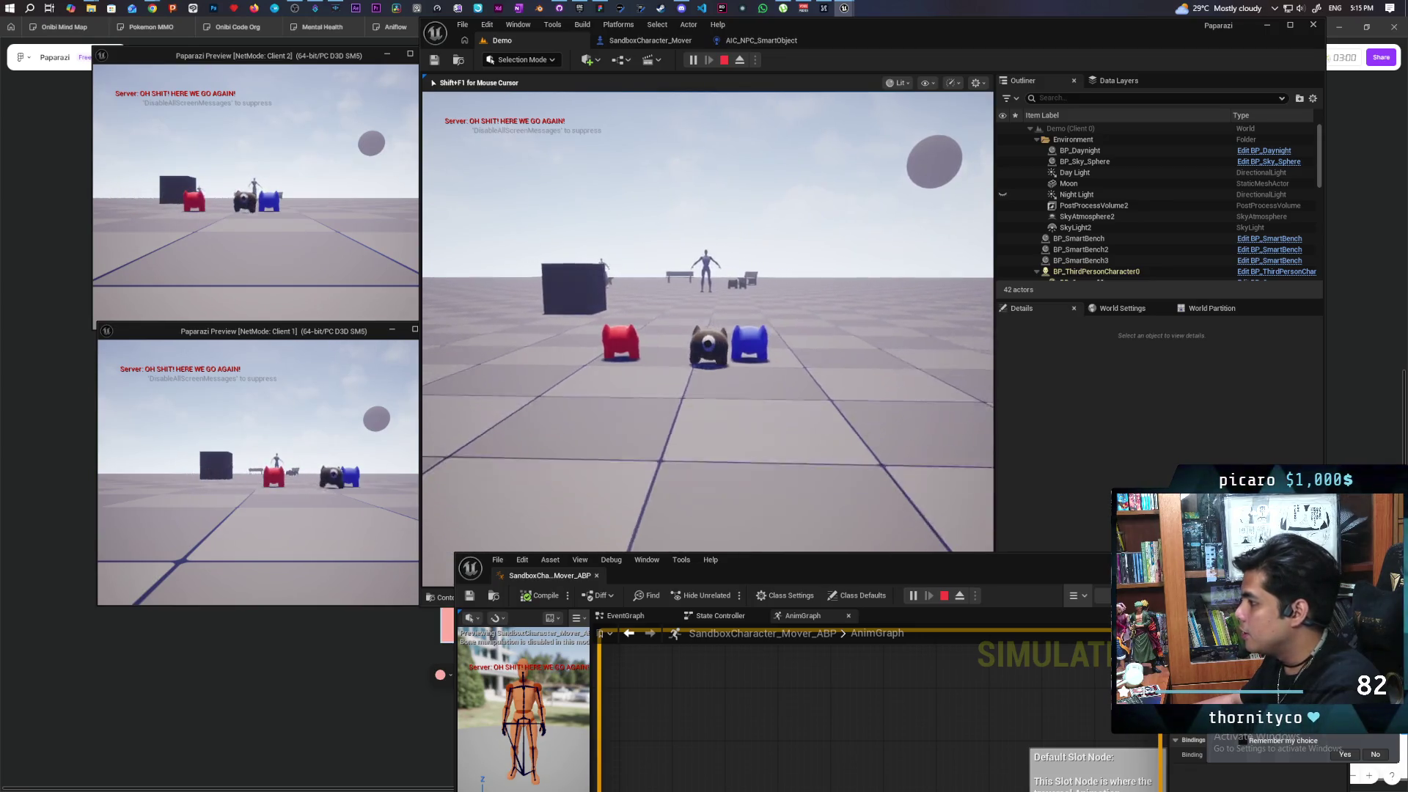
{"action": "key", "text": "w"}
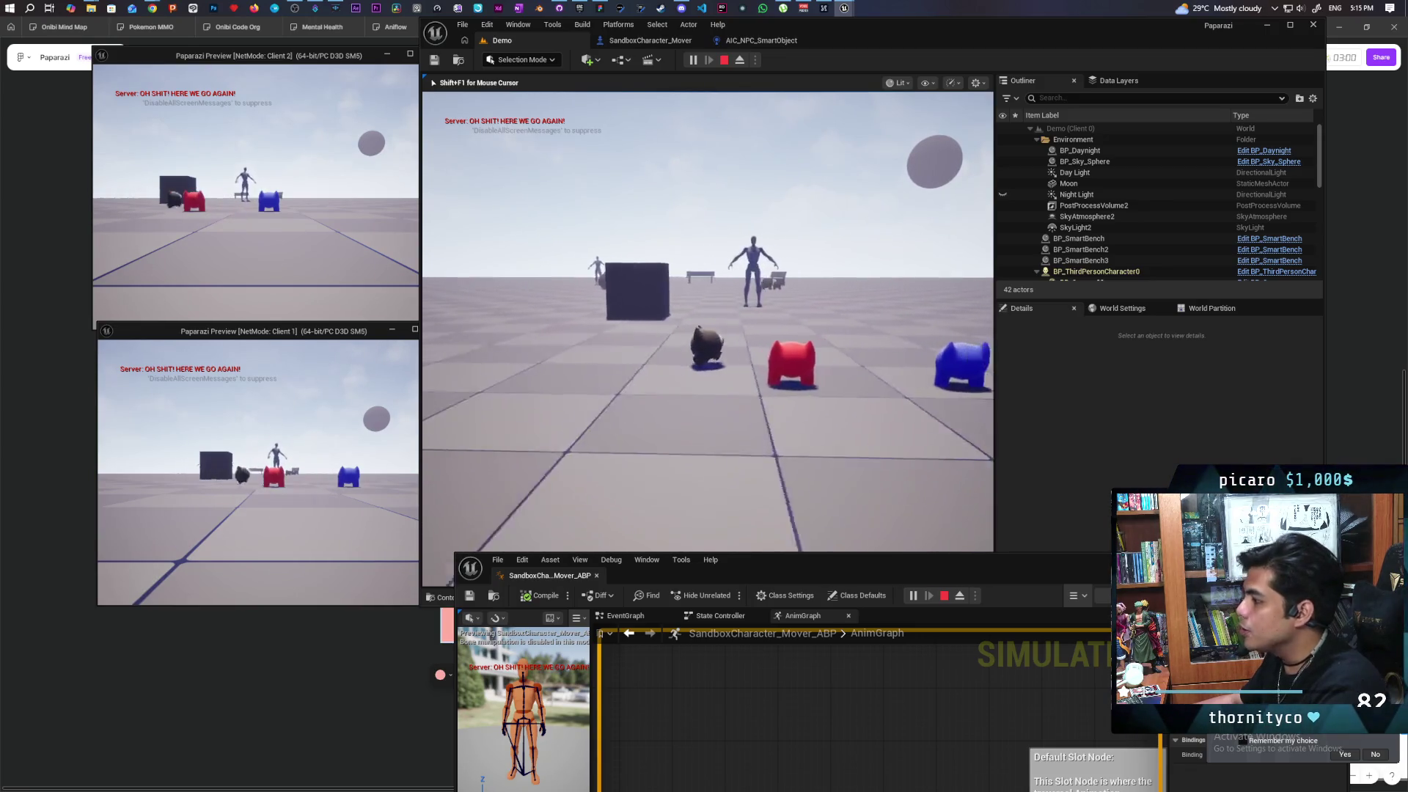
{"action": "key", "text": "w"}
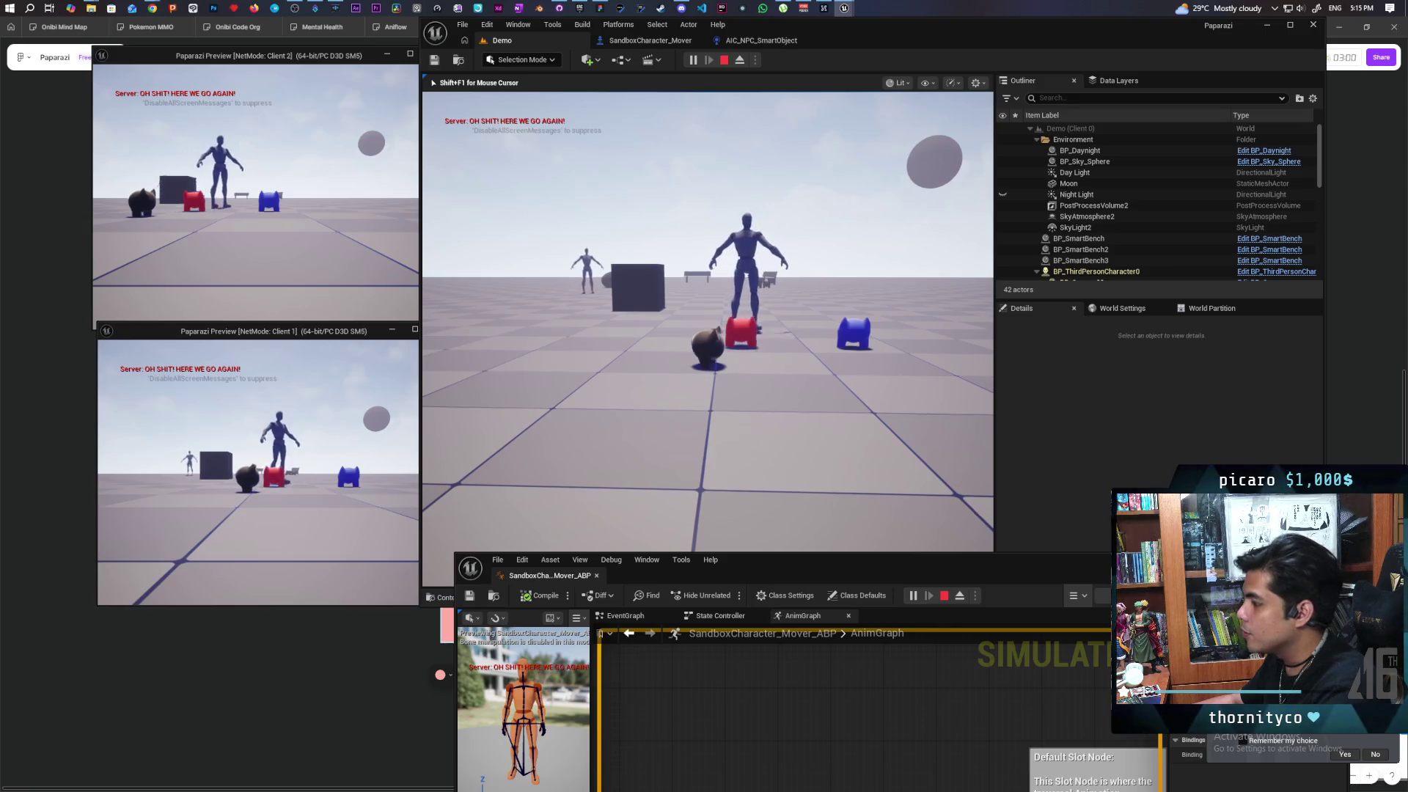
{"action": "key", "text": "w"}
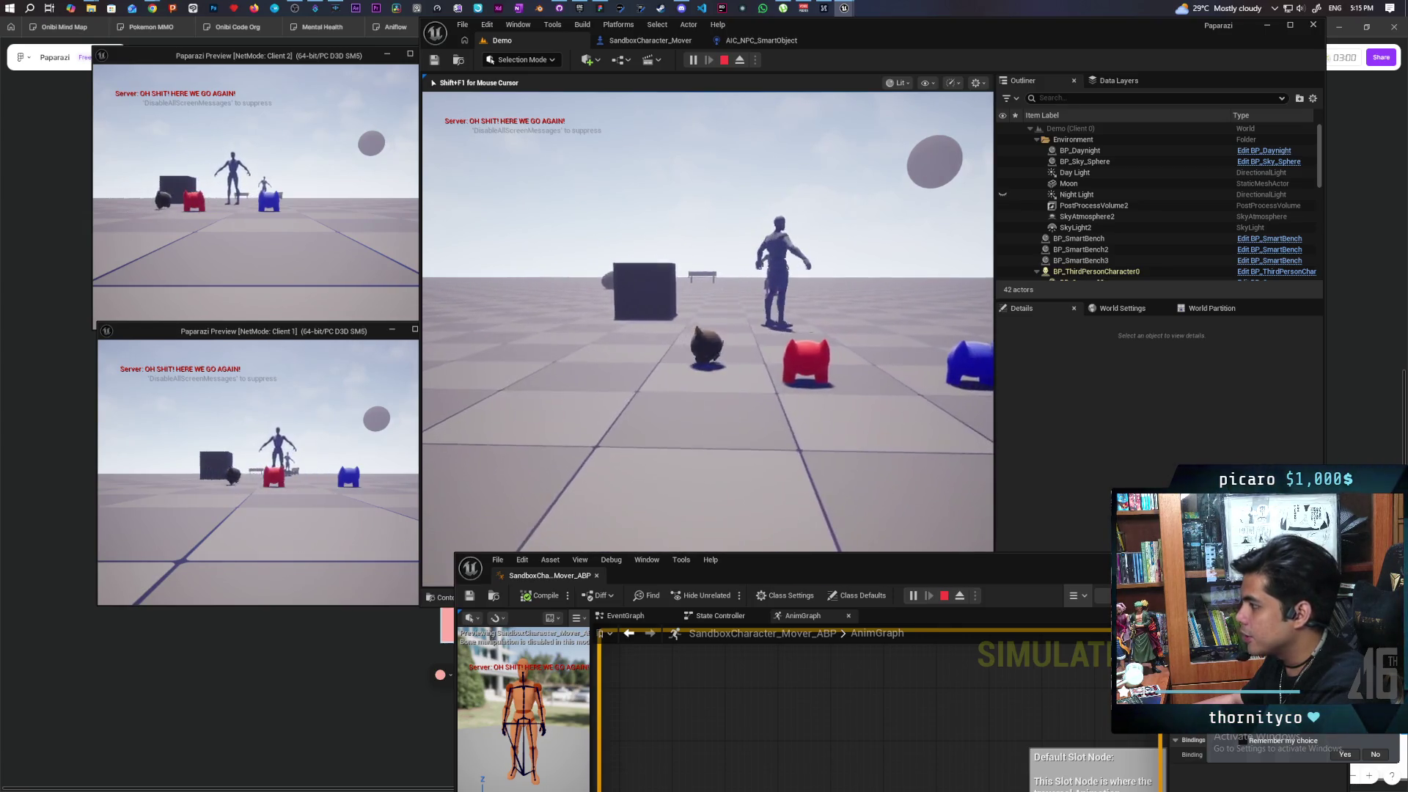
{"action": "key", "text": "w"}
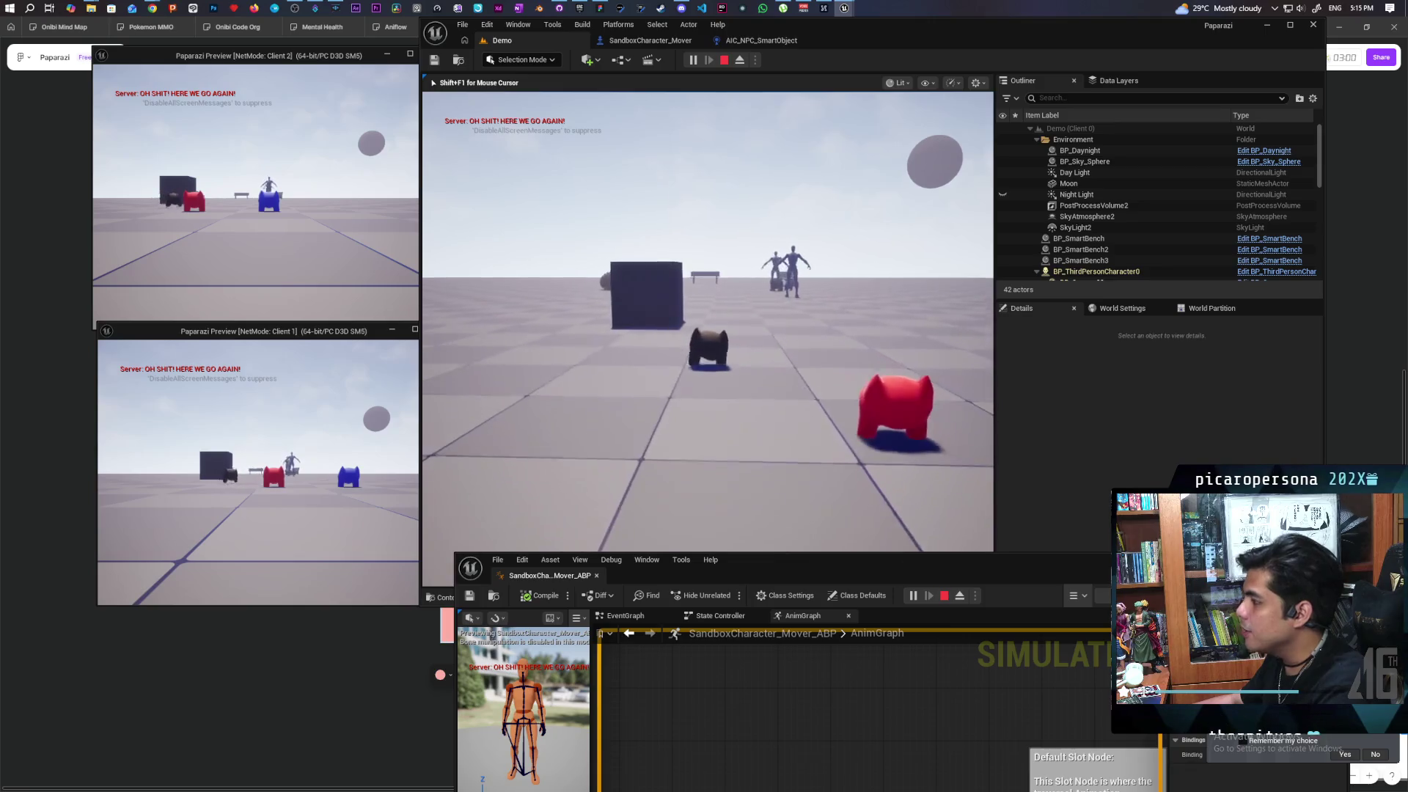
{"action": "key", "text": "w"}
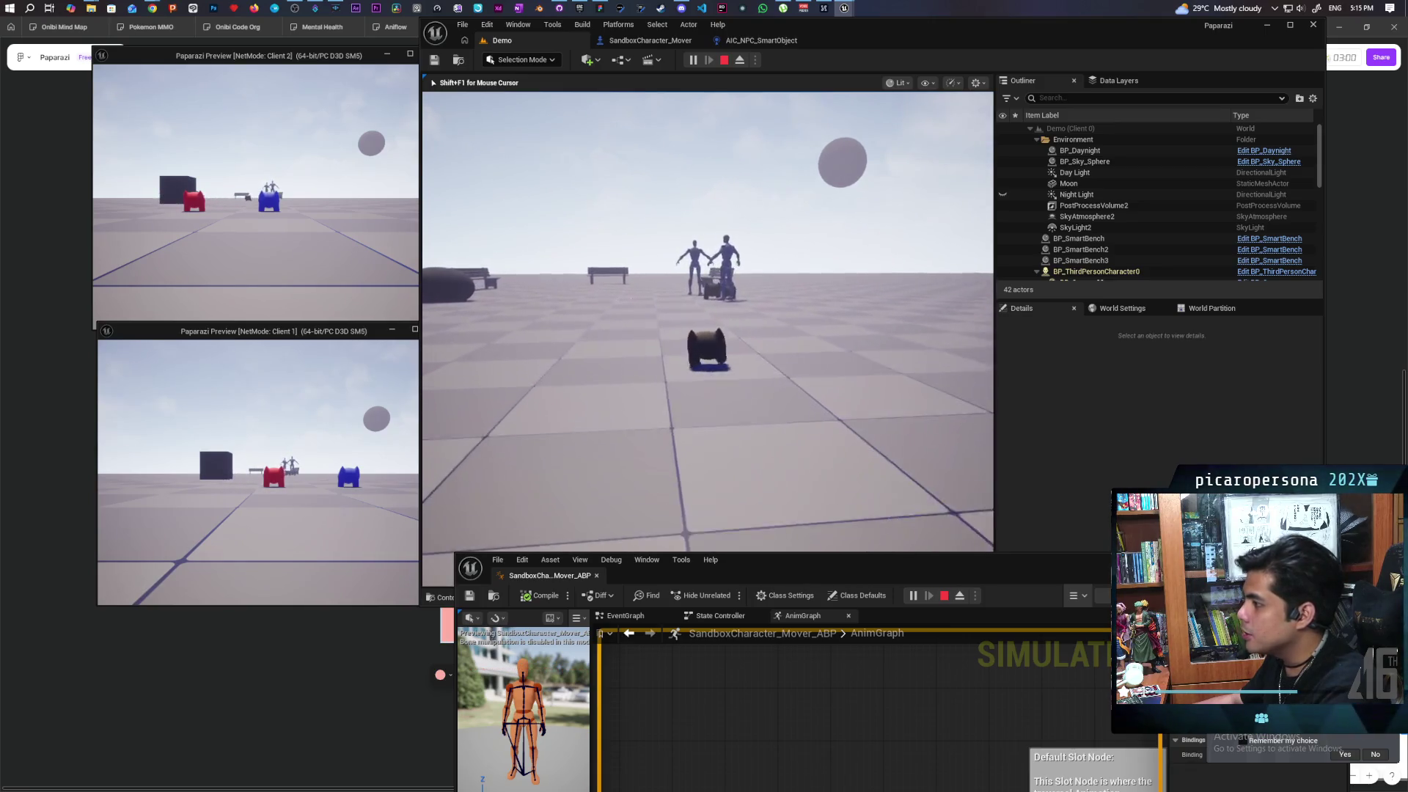
{"action": "key", "text": "w"}
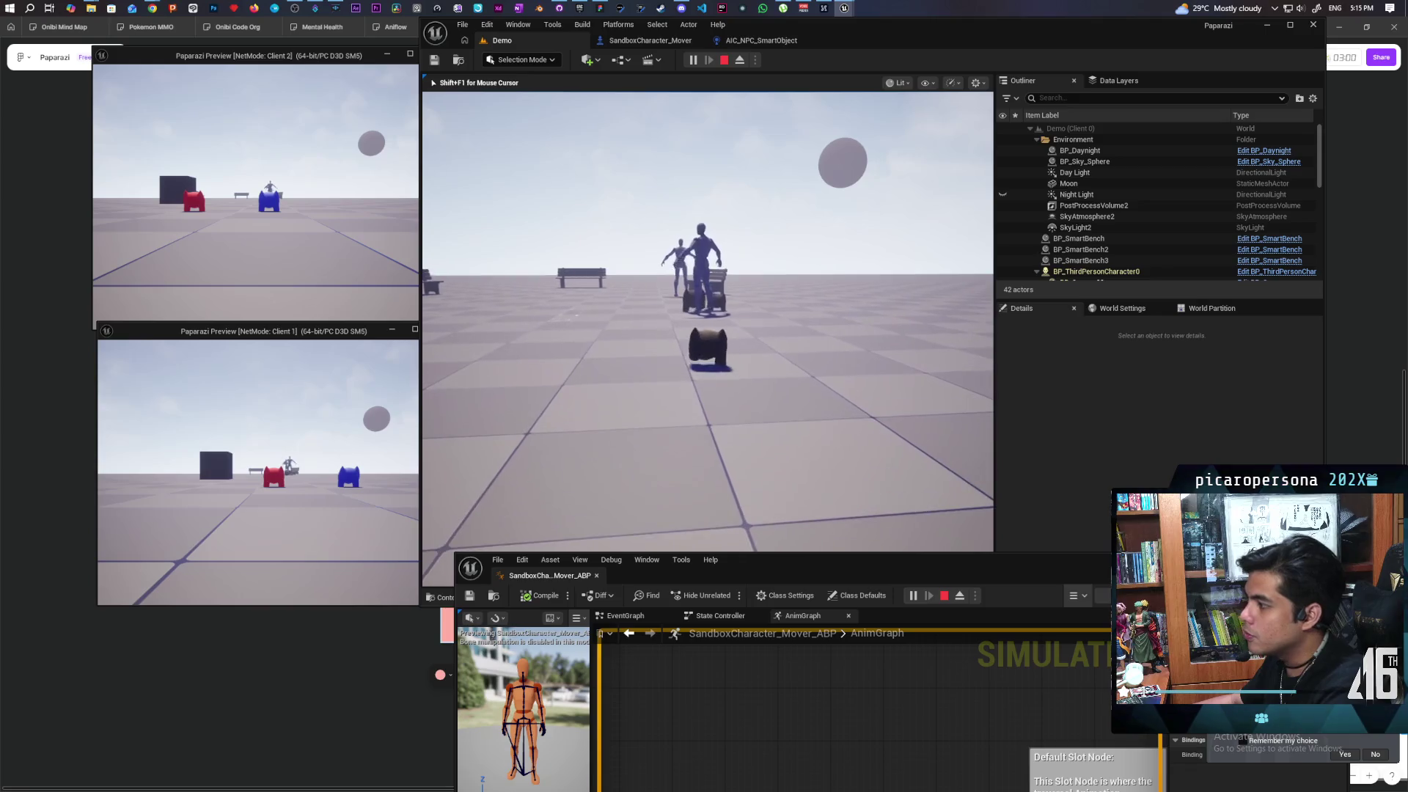
{"action": "key", "text": "shift+F1"}
Walk the Client 2 blue cat toward the benches and the Client 1 red cat beside it
{"action": "left_click", "coordinate": [255, 191]}
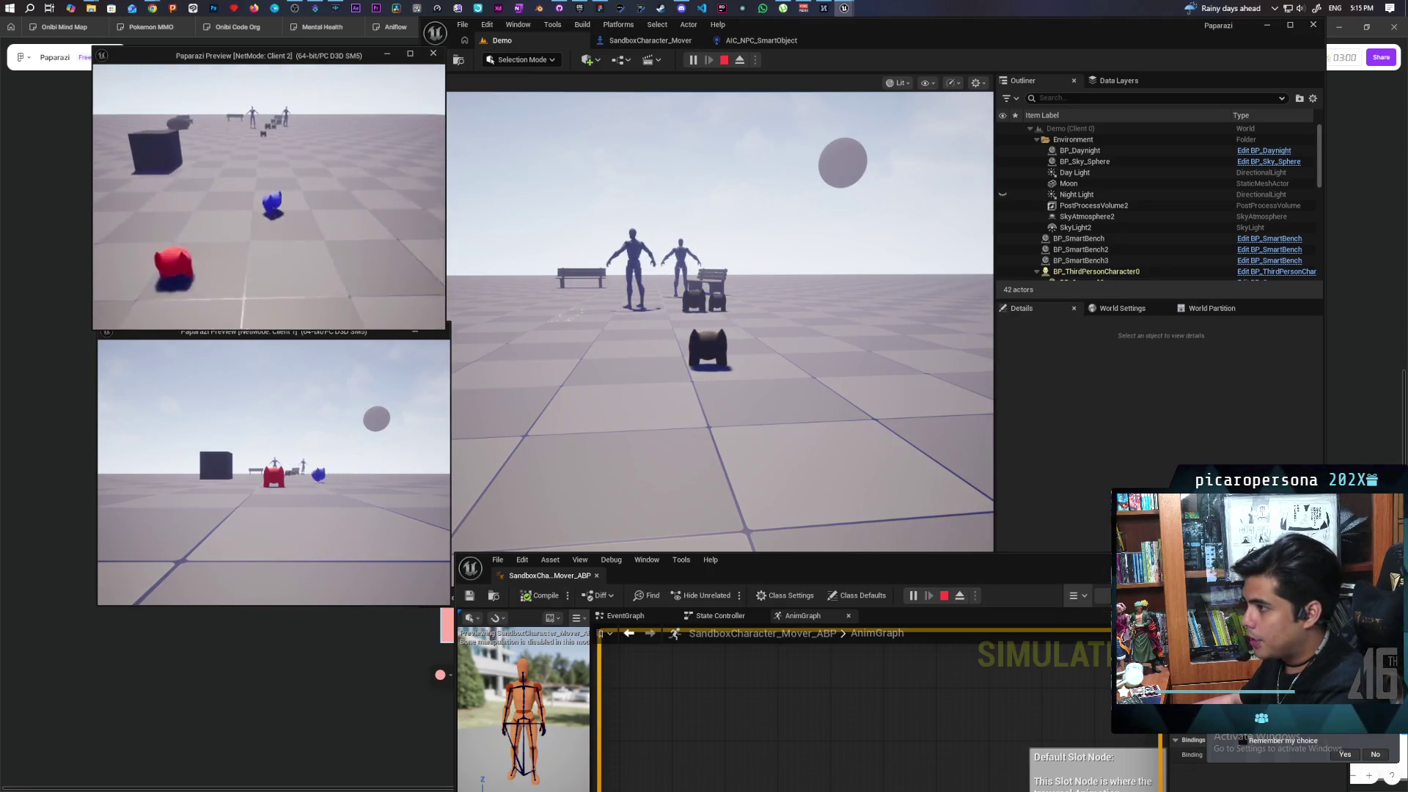
{"action": "key", "text": "w"}
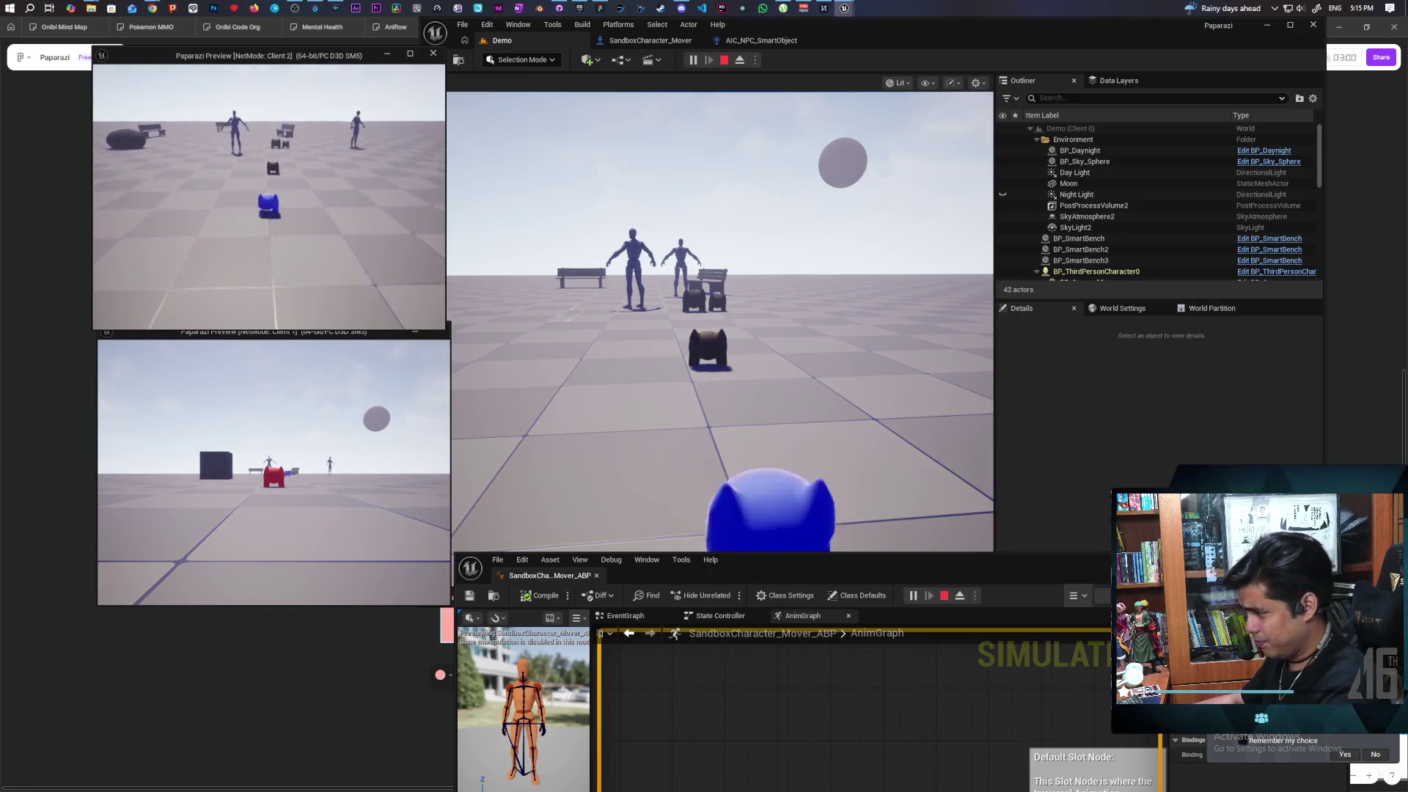
{"action": "key", "text": "w"}
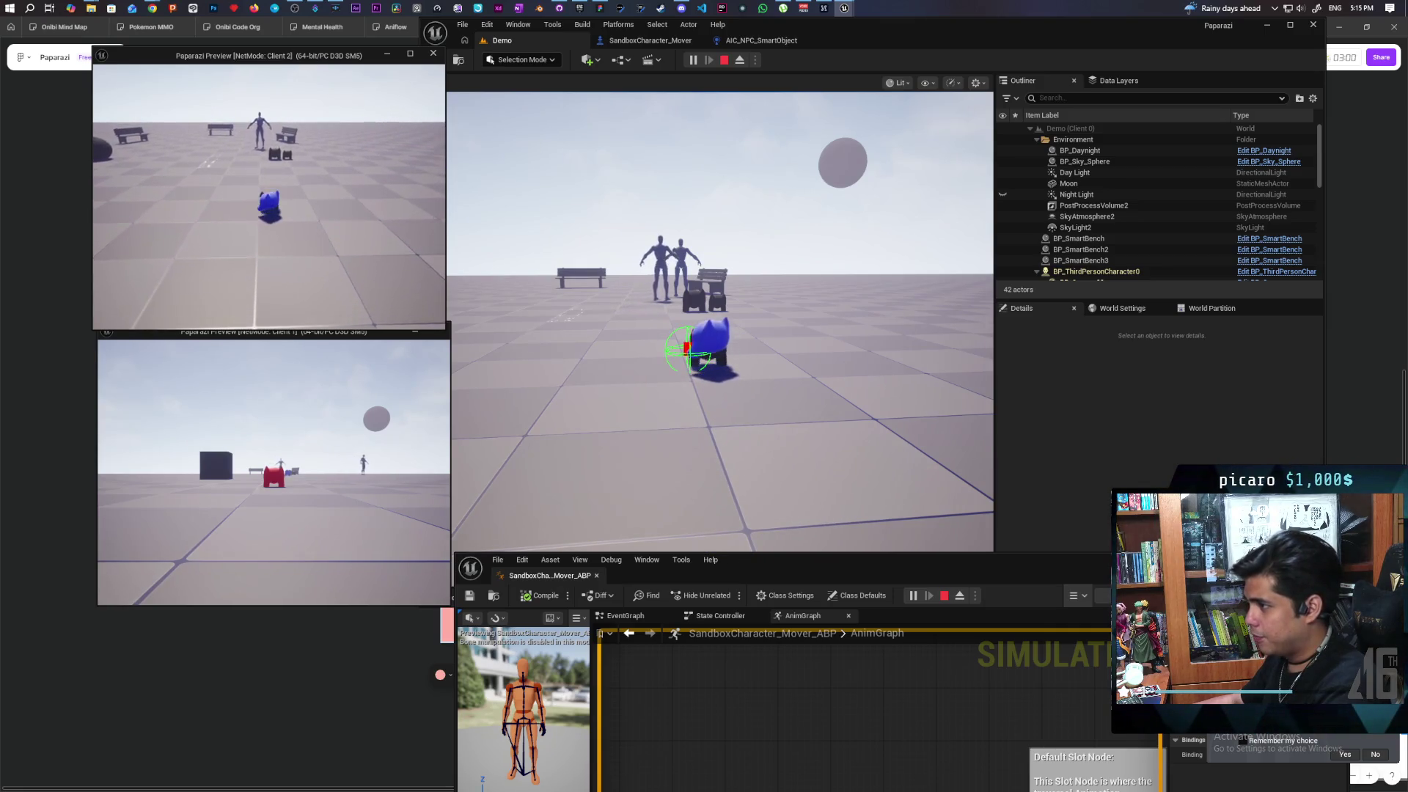
{"action": "left_click", "coordinate": [719, 294]}
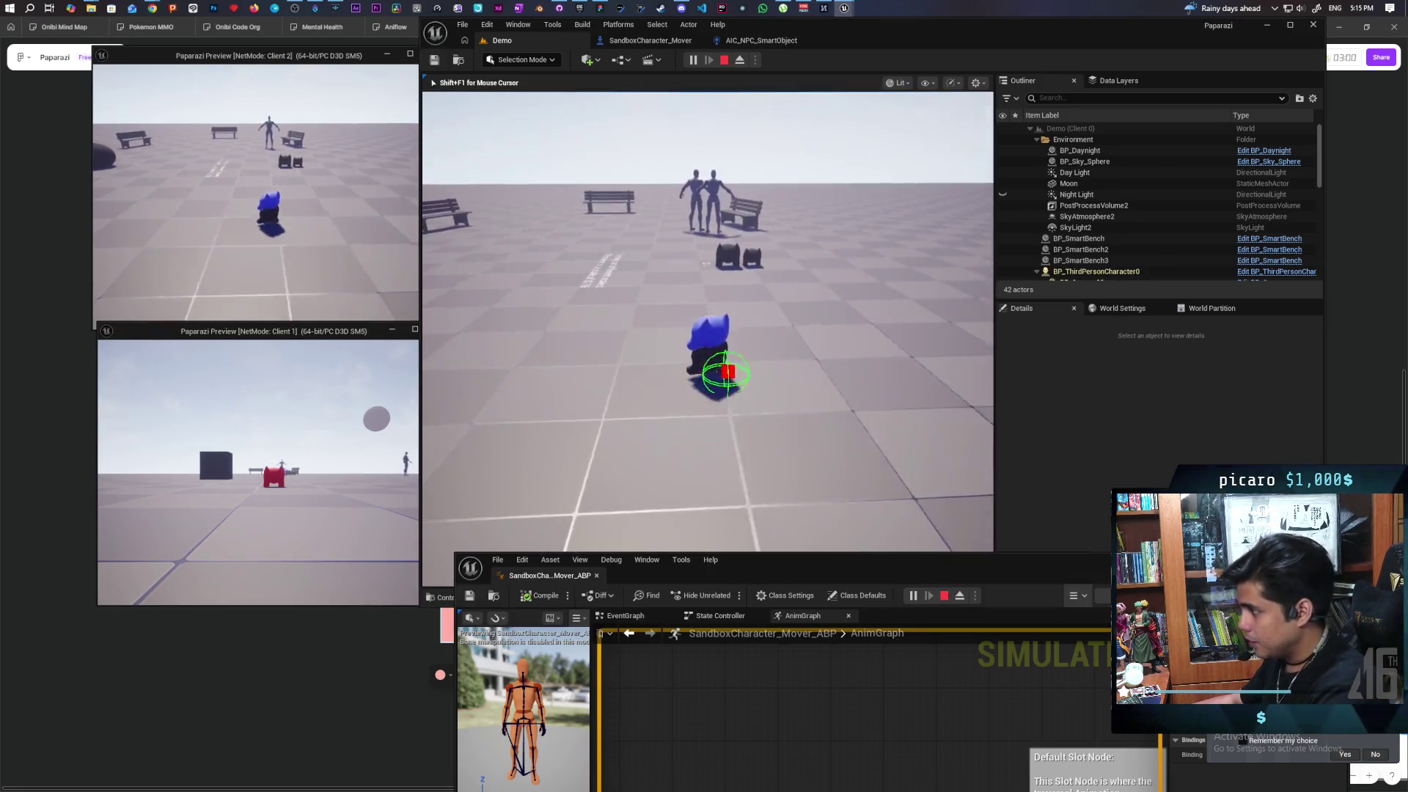
{"action": "key", "text": "w"}
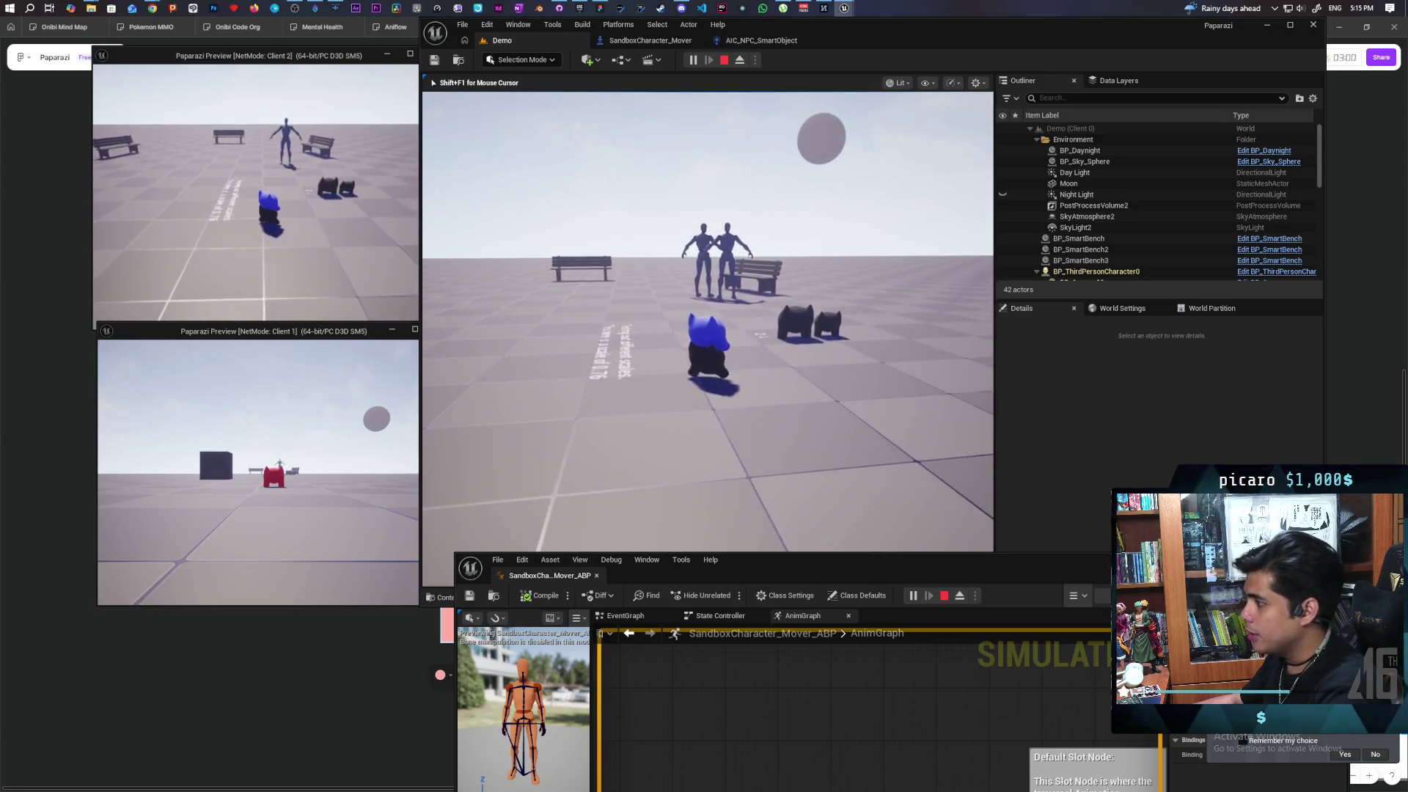
{"action": "key", "text": "alt+Tab"}
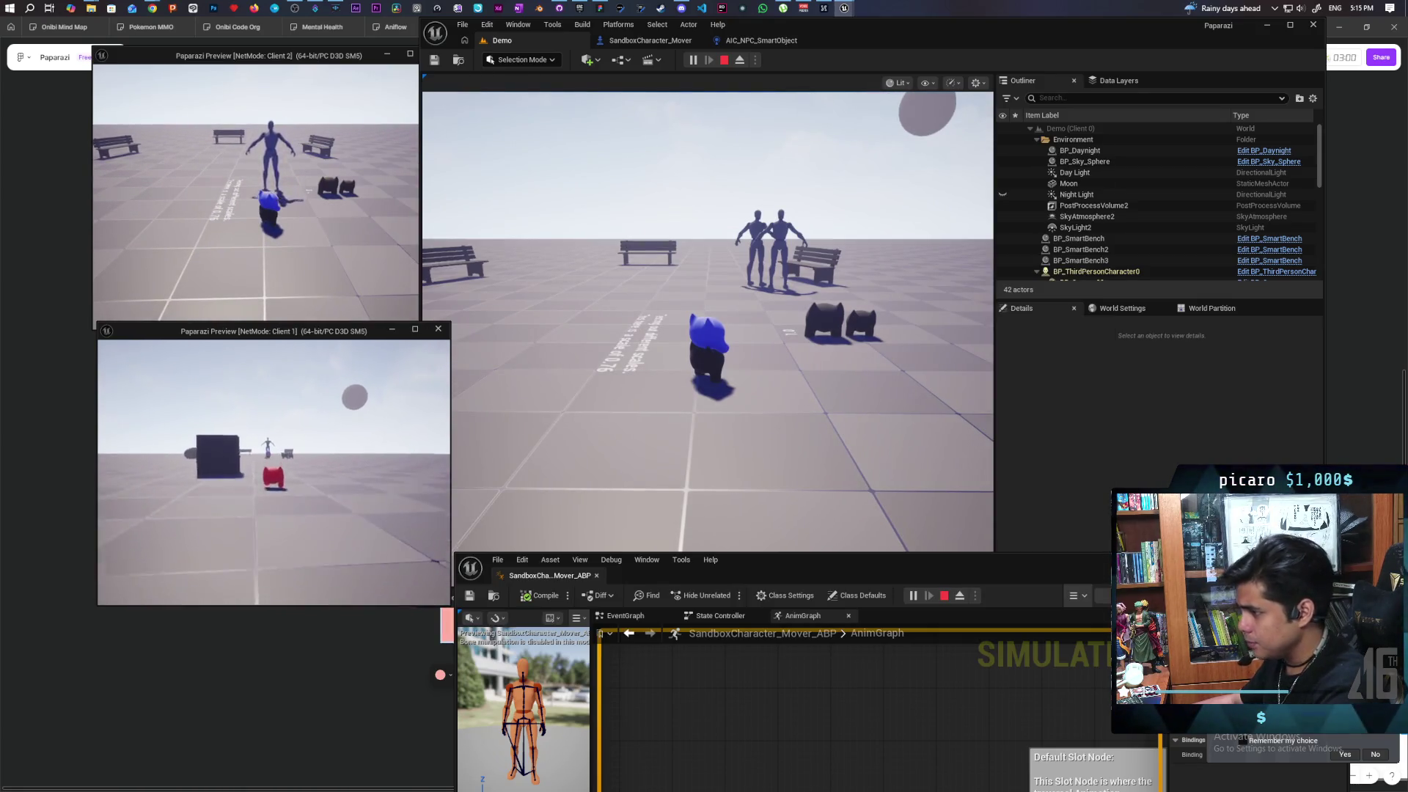
{"action": "key", "text": "w"}
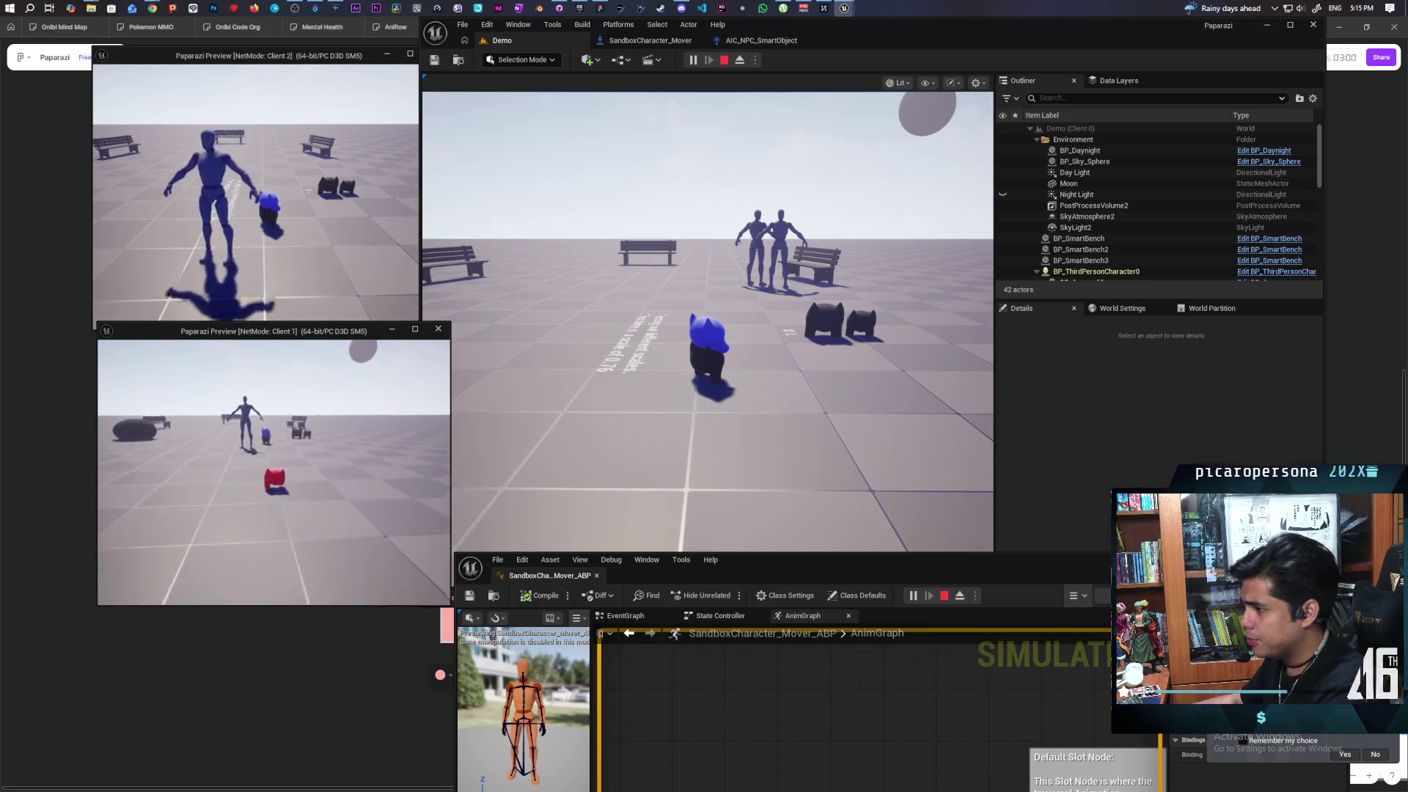
{"action": "key", "text": "w"}
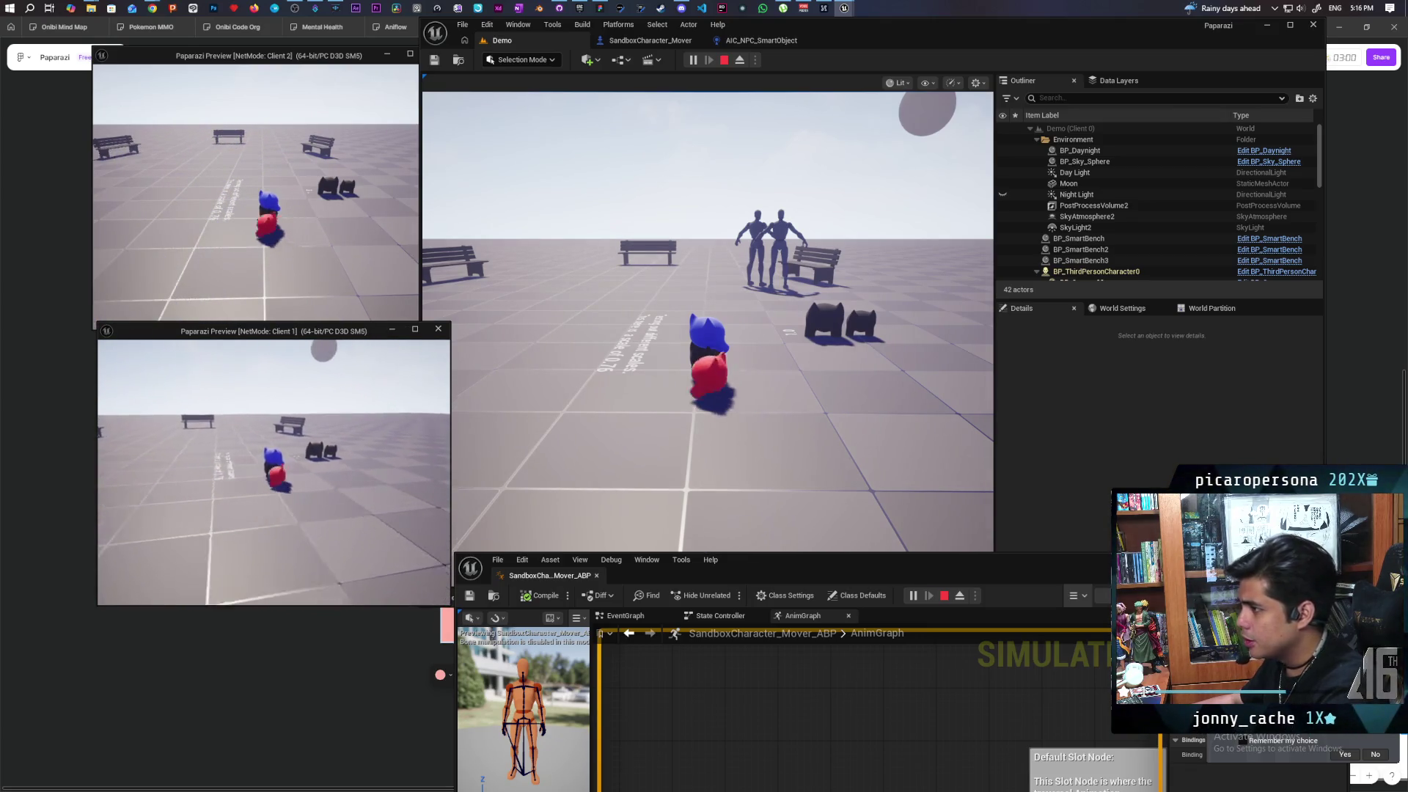
Jump the red cat onto the blue cat, then raise and lower the handheld camera in Client 1 and the main view
{"action": "key", "text": "space"}
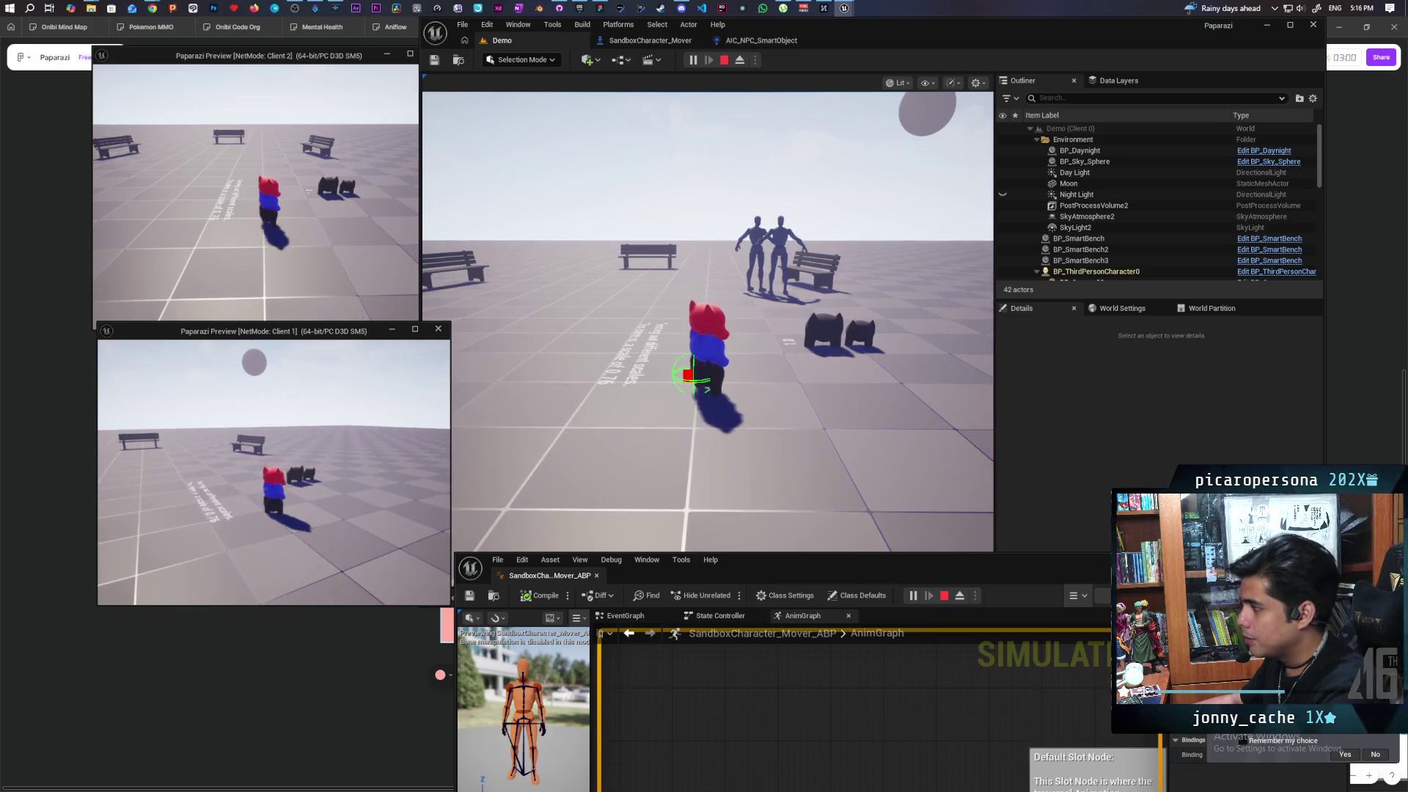
{"action": "key", "text": "e"}
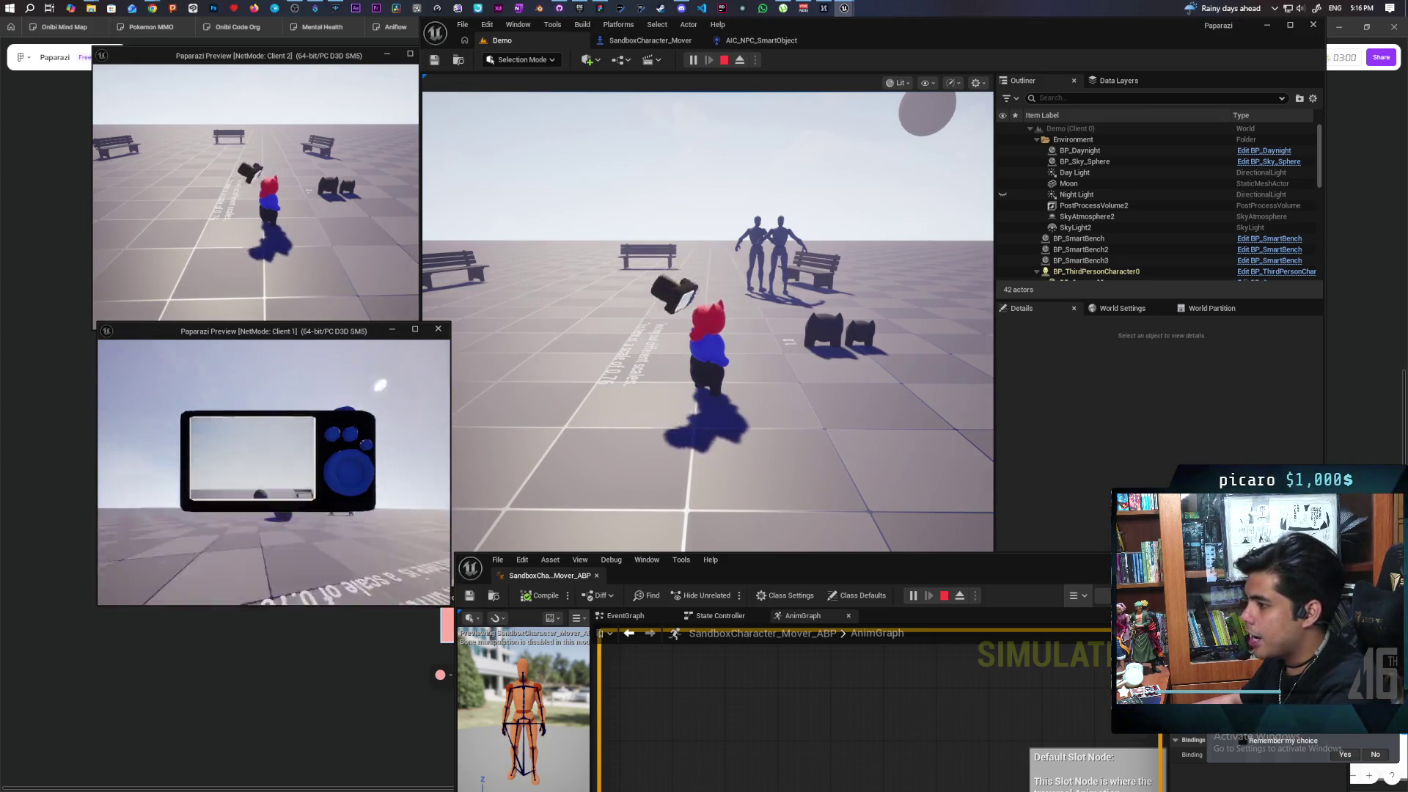
{"action": "key", "text": "e"}
{"action": "left_click", "coordinate": [657, 383]}
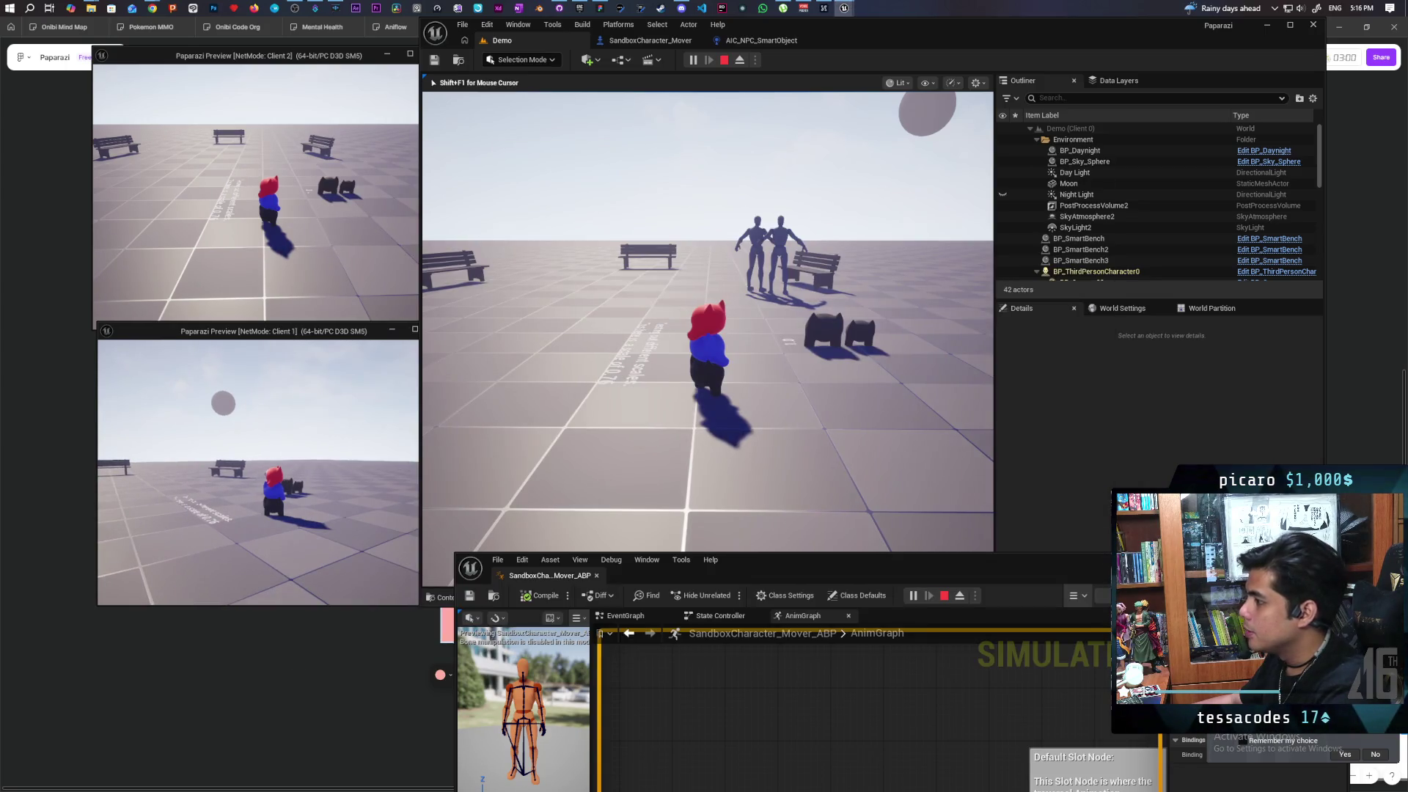
{"action": "key", "text": "e"}
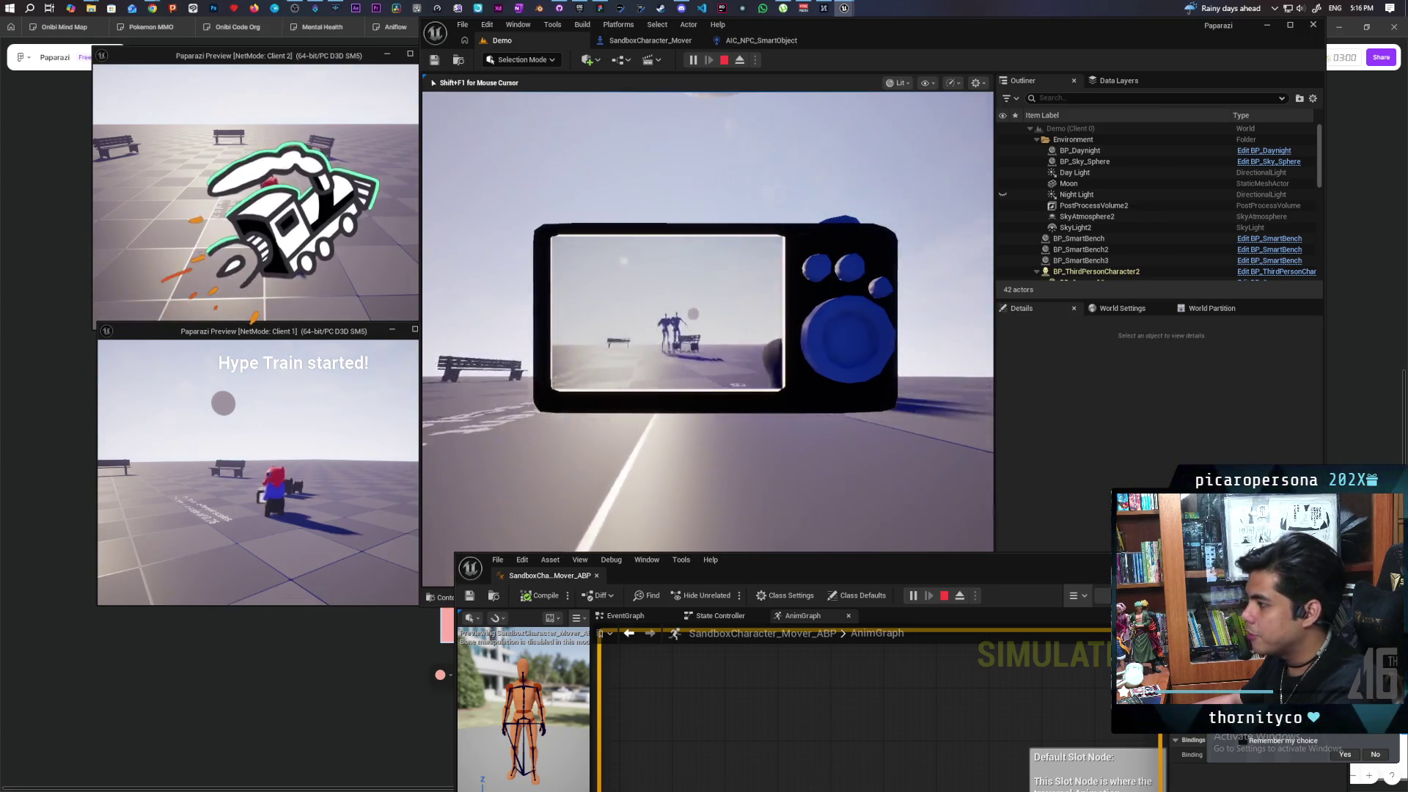
{"action": "key", "text": "c"}
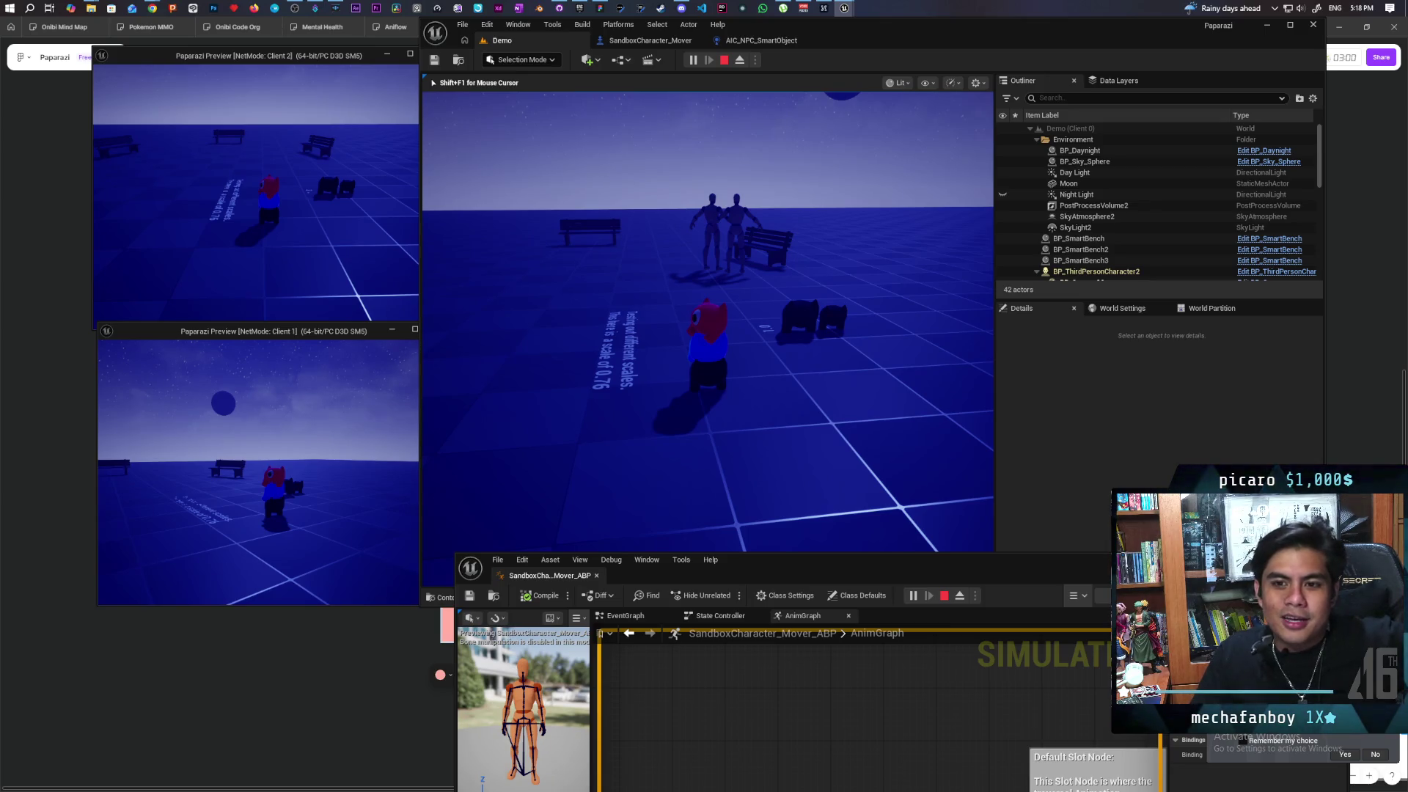
Toggle the handheld camera with C, putting it away in the main view and raising it in Client 1
{"action": "key", "text": "c"}
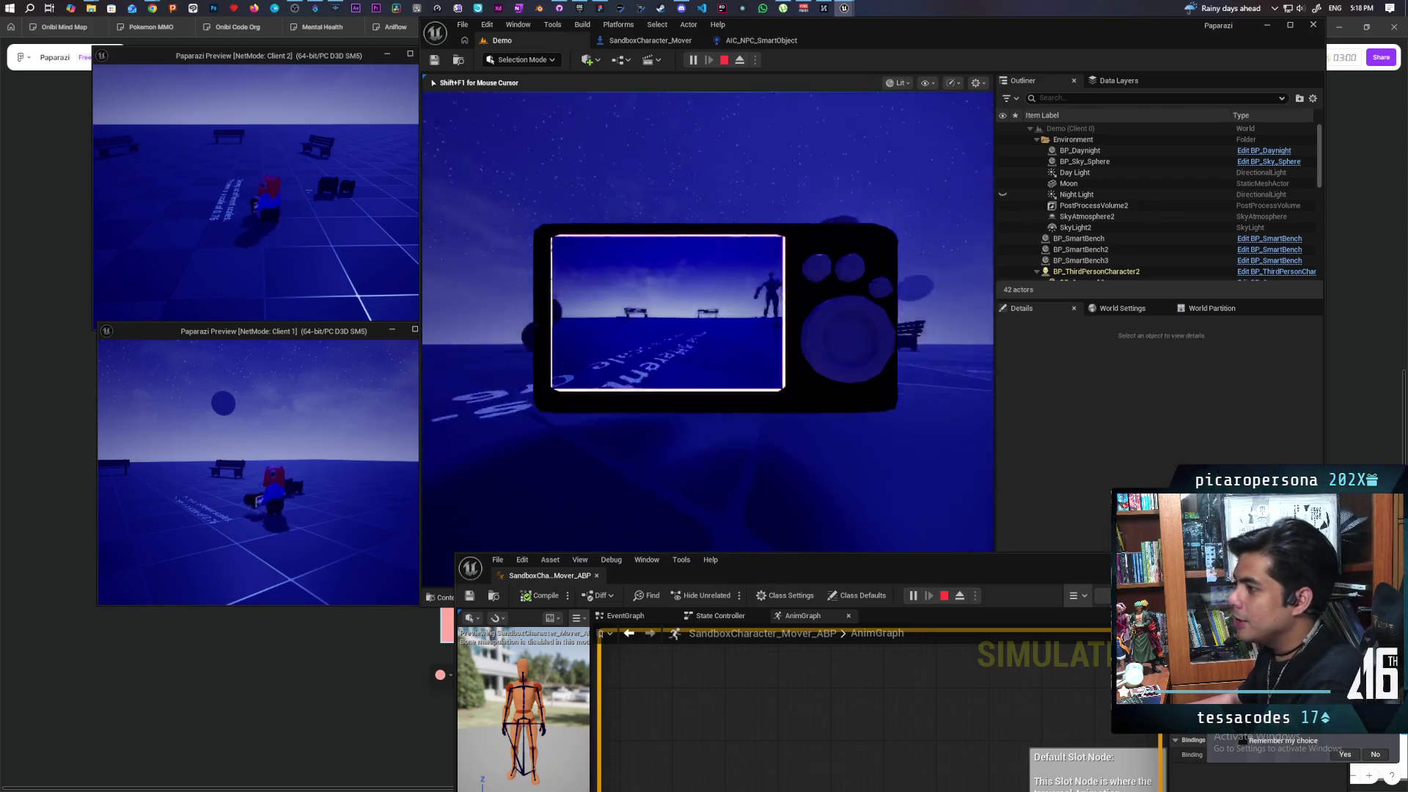
{"action": "key", "text": "c"}
{"action": "key", "text": "alt+Tab"}
{"action": "key", "text": "c"}
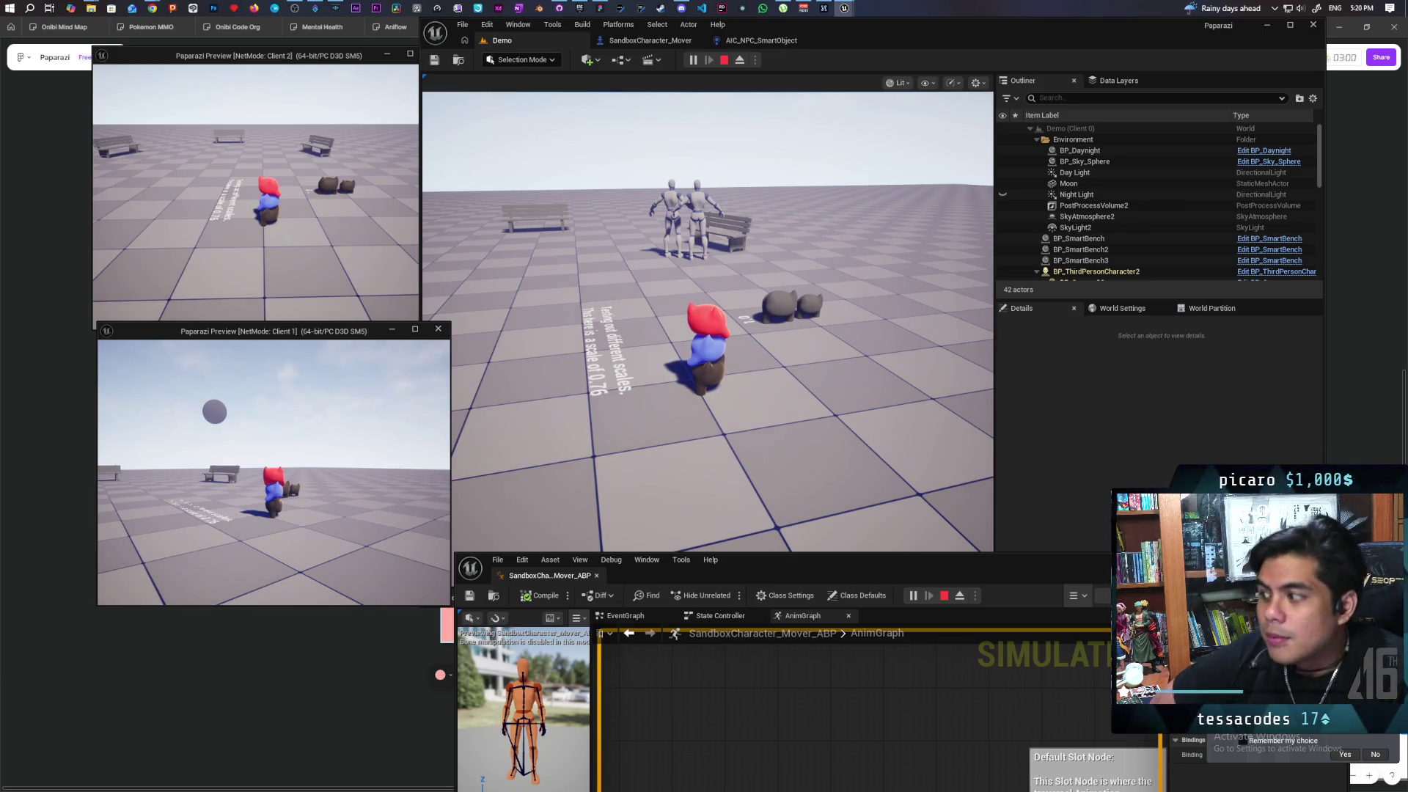
{"action": "key", "text": "c"}
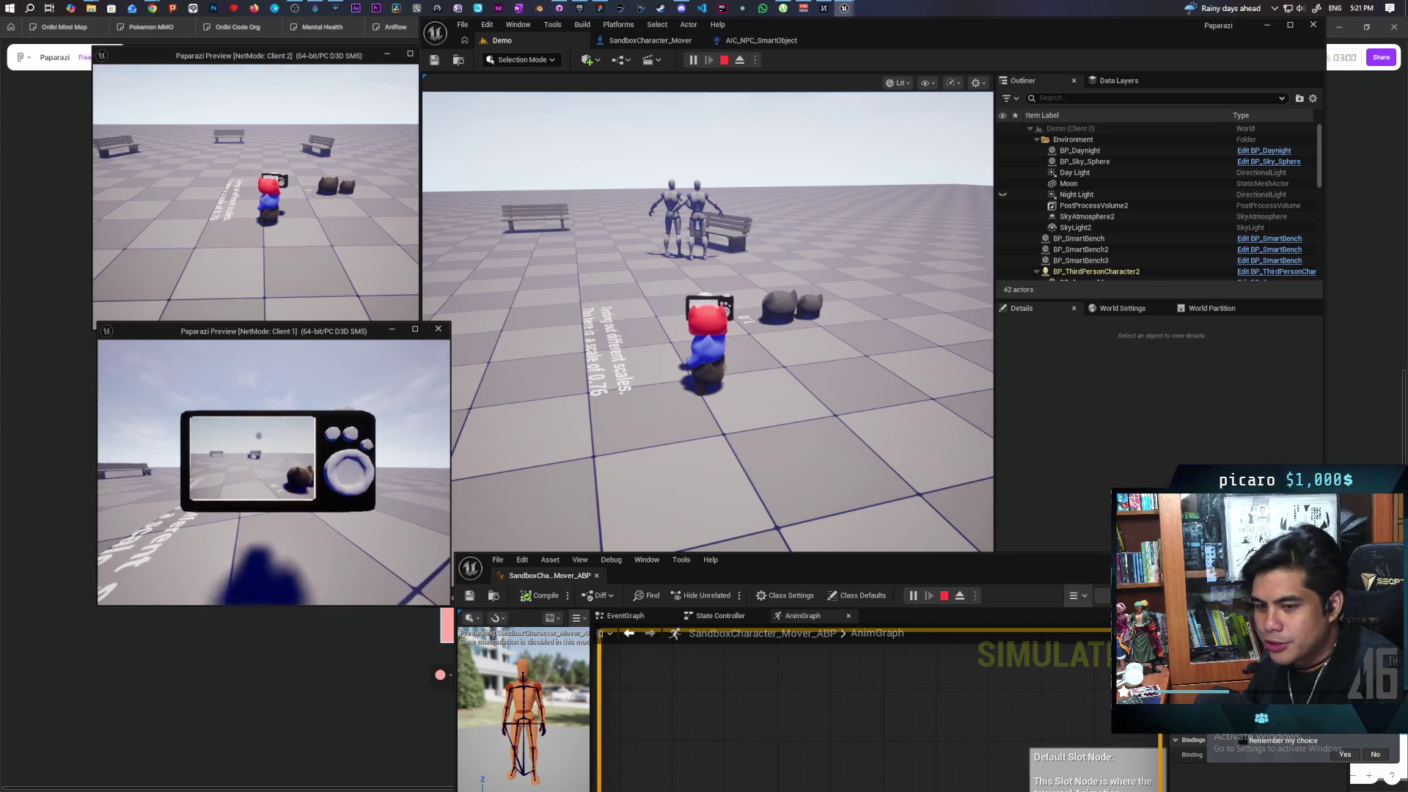
{"action": "key", "text": "c"}
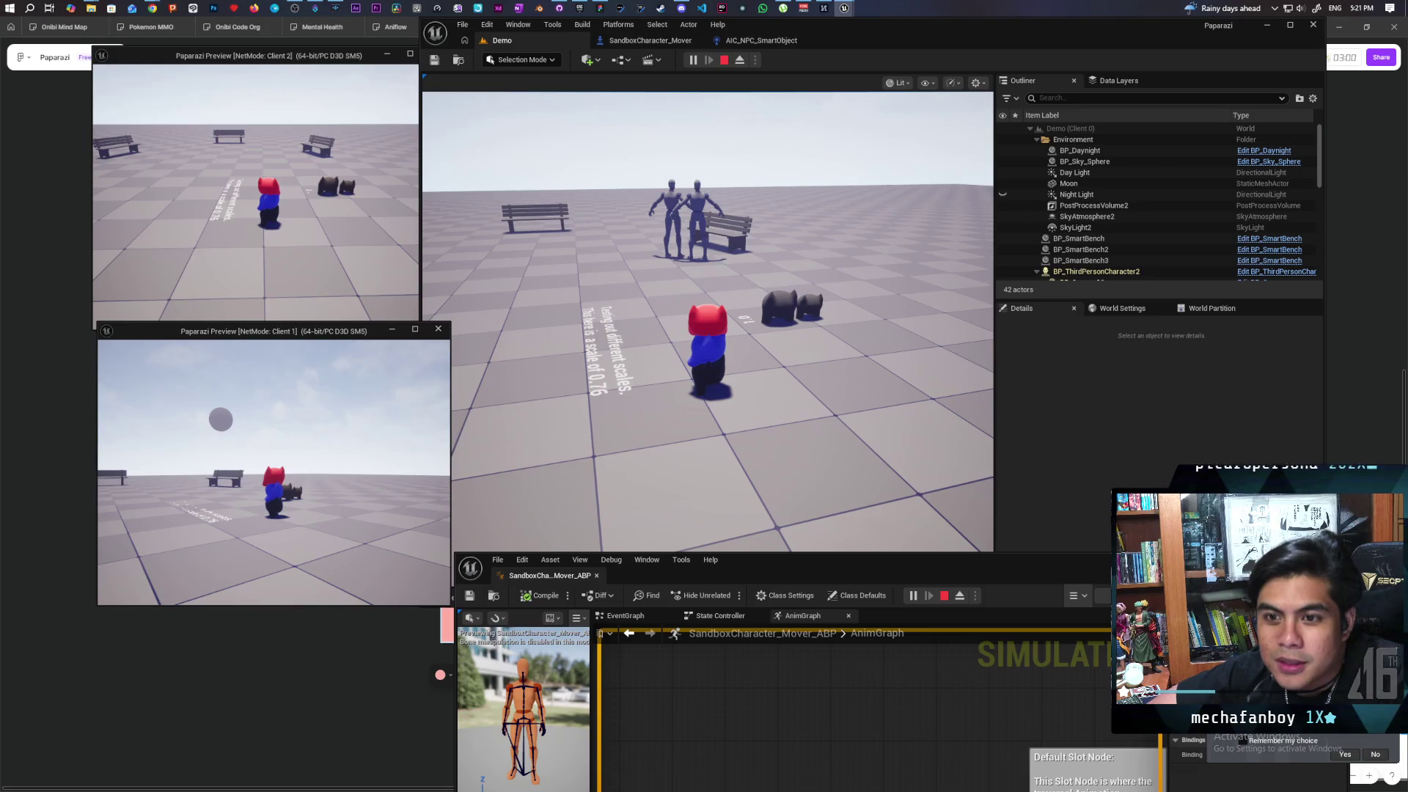
{"action": "left_click", "coordinate": [345, 455]}
Raise the camera, zoom in, photograph the two mannequin figures, and dismiss the preview
{"action": "left_click", "coordinate": [484, 455]}
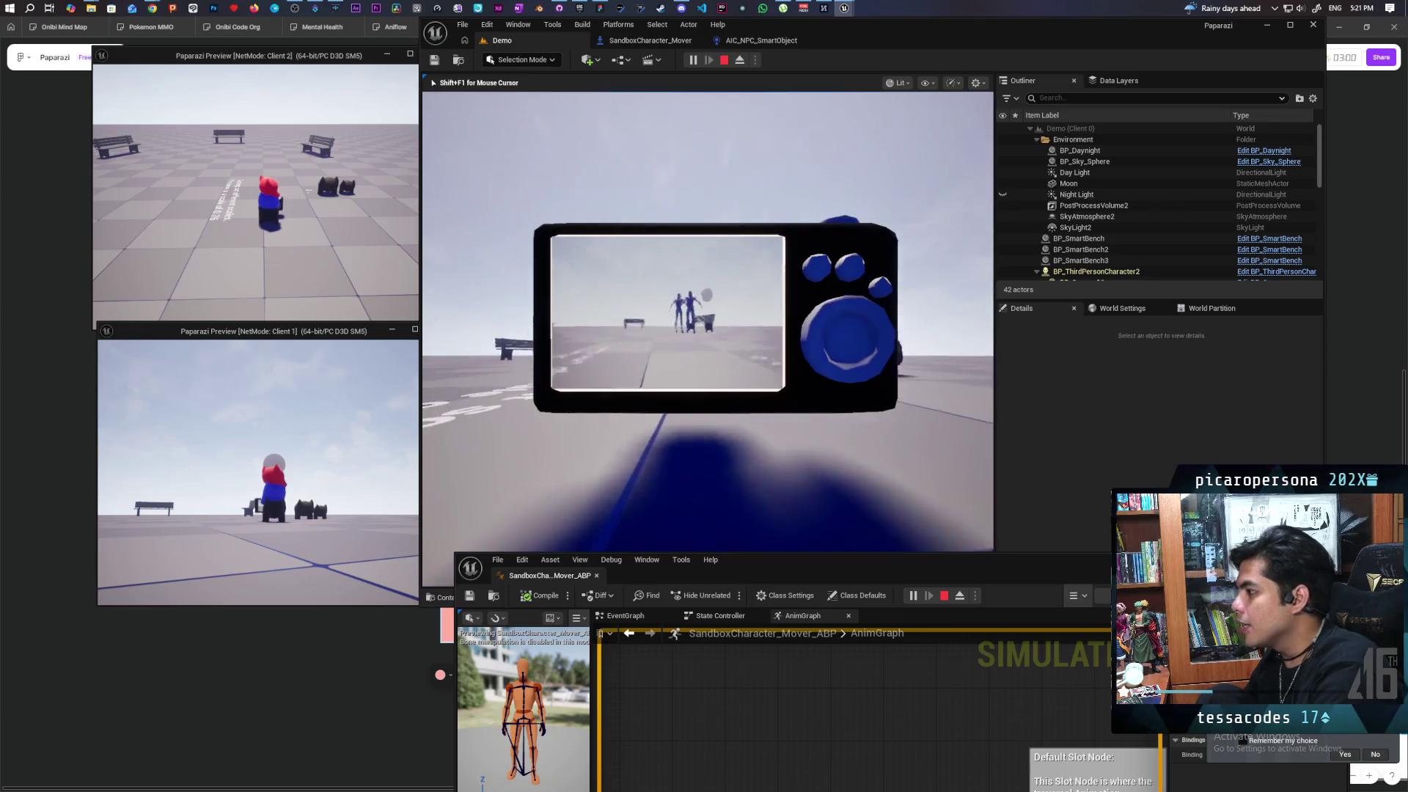
{"action": "scroll", "coordinate": [708, 321], "scroll_direction": "up", "scroll_amount": 3}
{"action": "scroll", "coordinate": [708, 321], "scroll_direction": "up", "scroll_amount": 2}
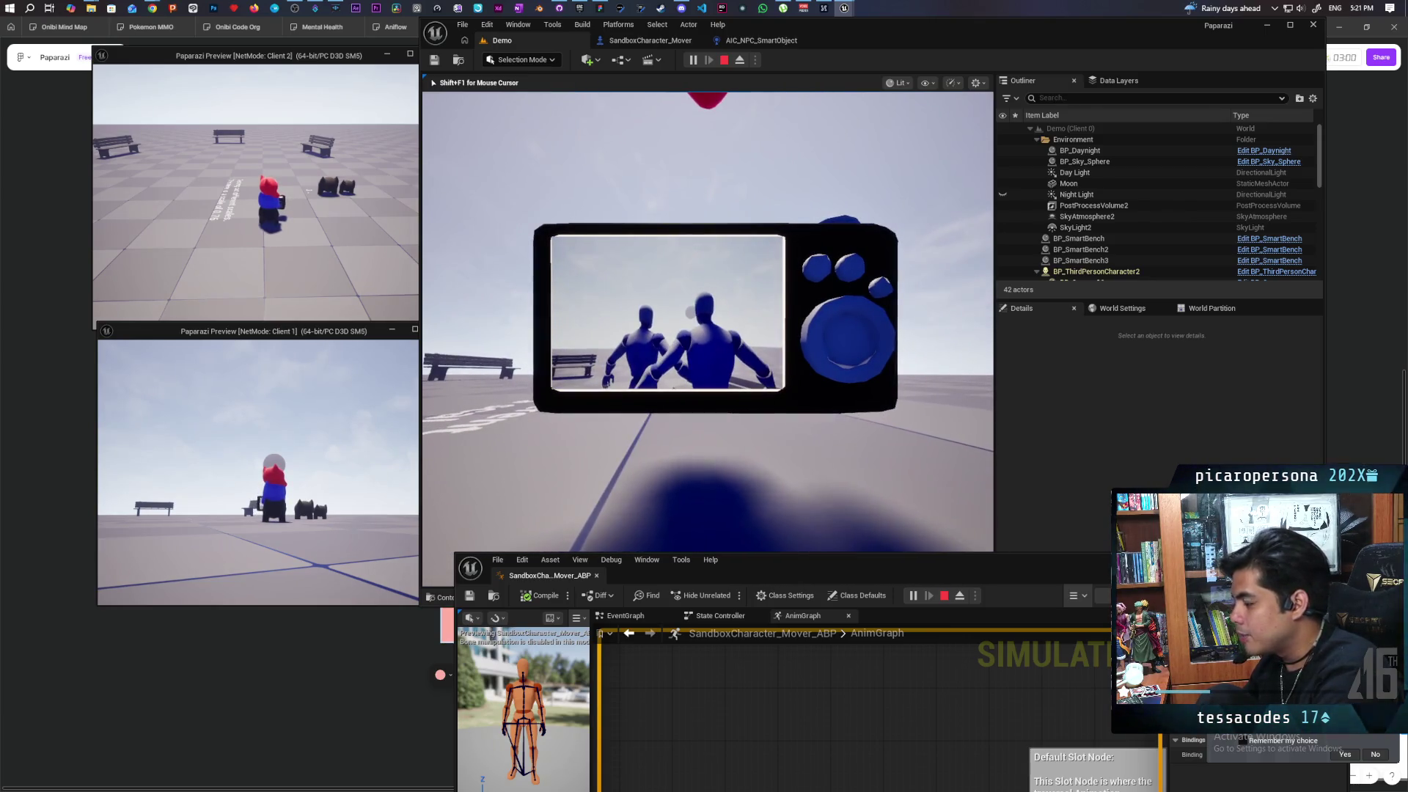
{"action": "left_click", "coordinate": [759, 306]}
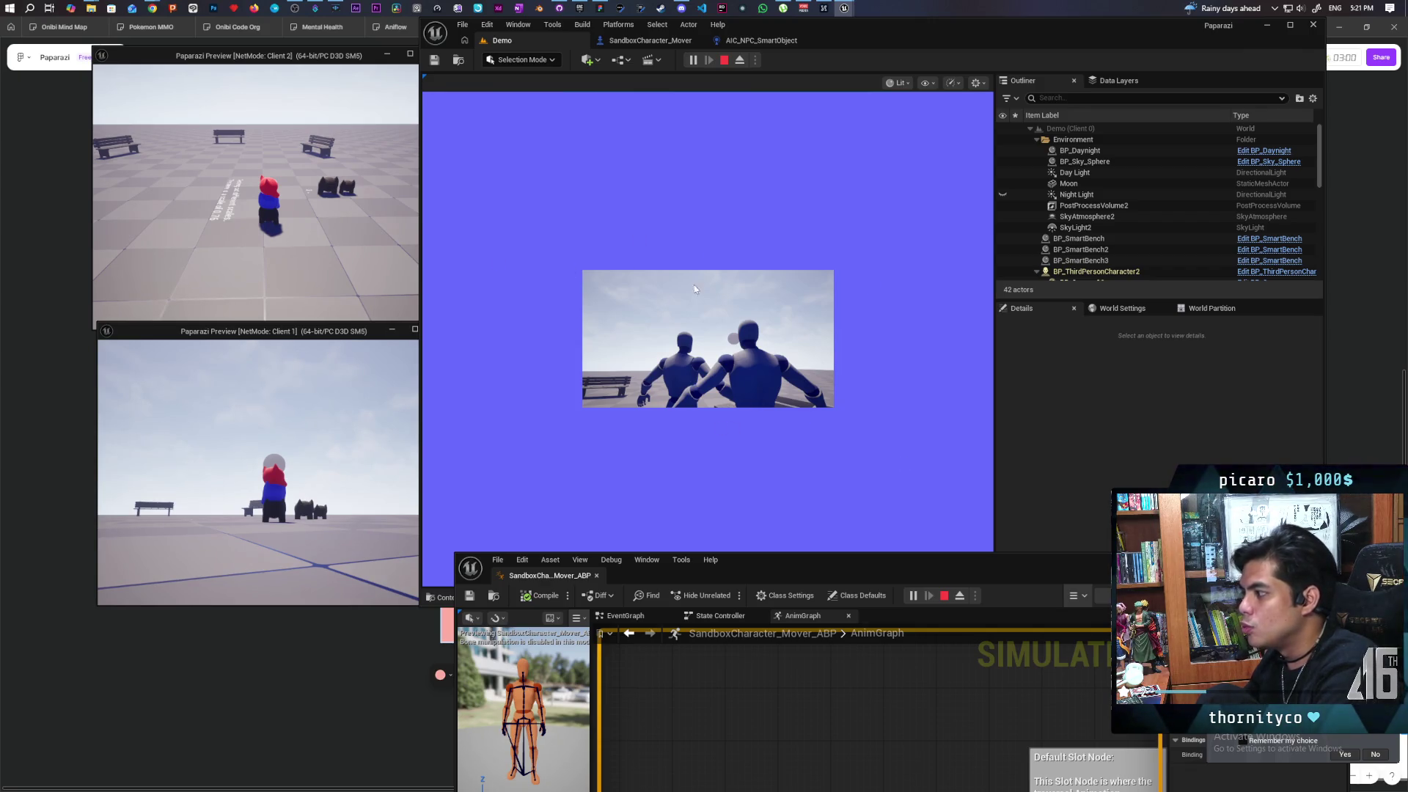
{"action": "left_click", "coordinate": [682, 183]}
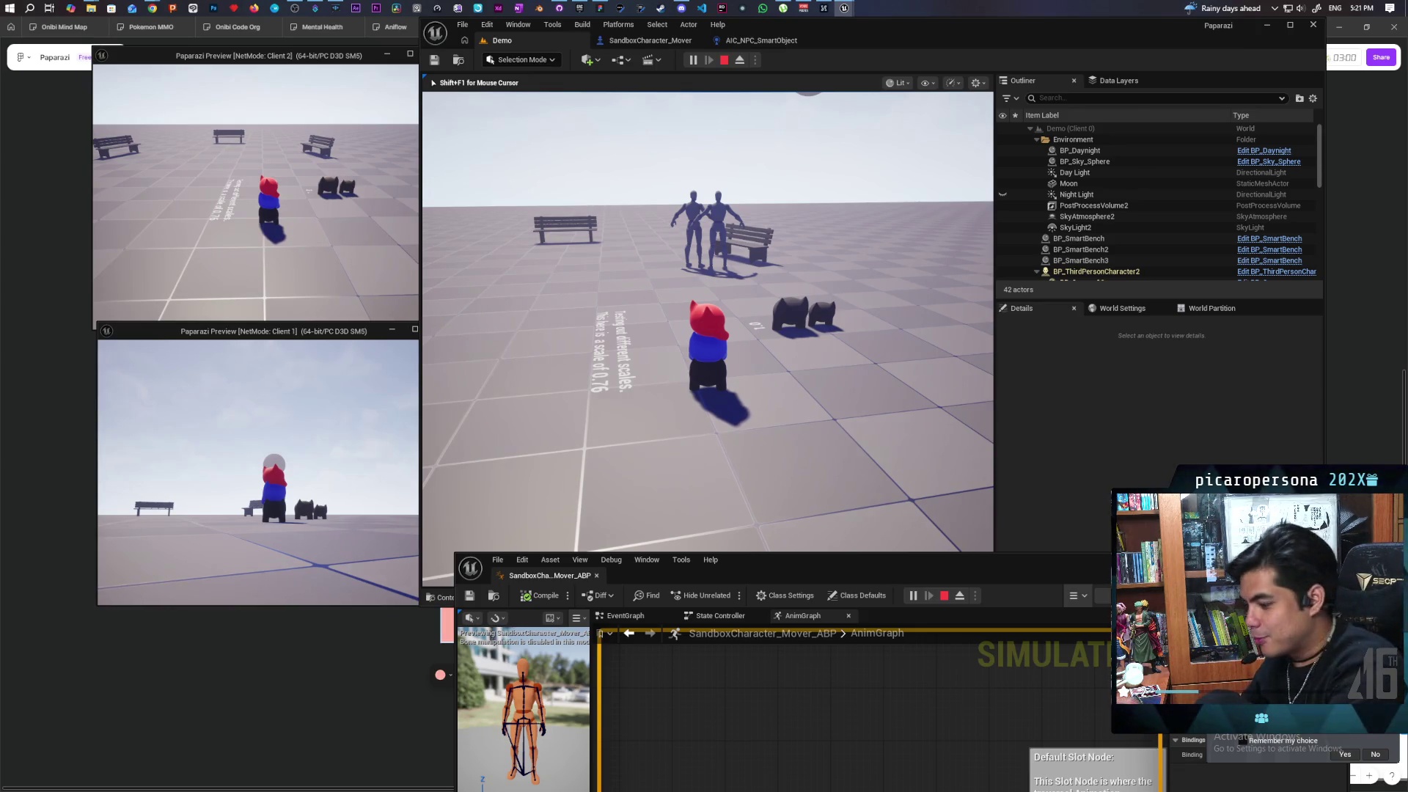
Switch to the Paparazi Preview Client 1 window while play continues into night
{"action": "key", "text": "alt+Tab"}
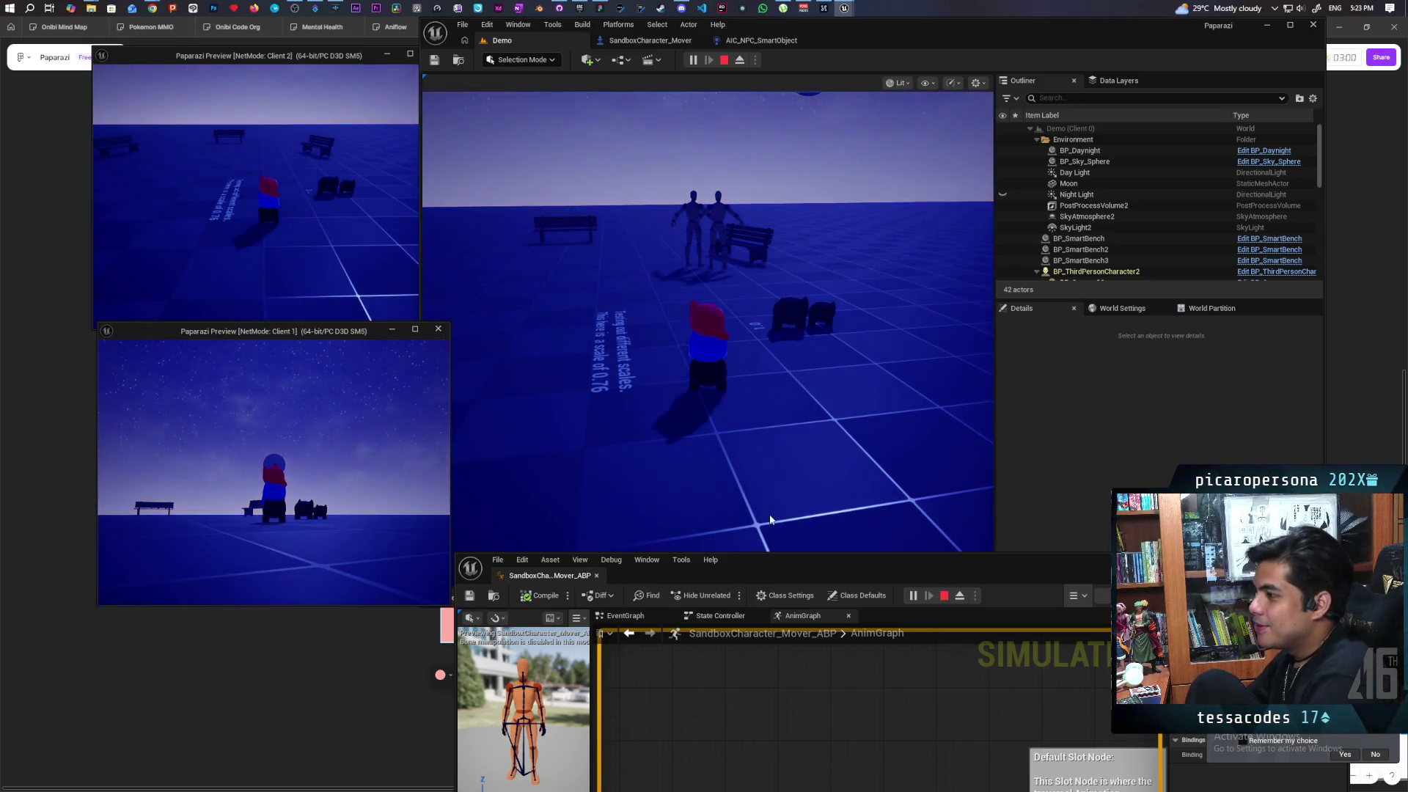
Look around in the main game view, then stop the play-in-editor session with Esc
{"action": "left_click", "coordinate": [770, 442]}
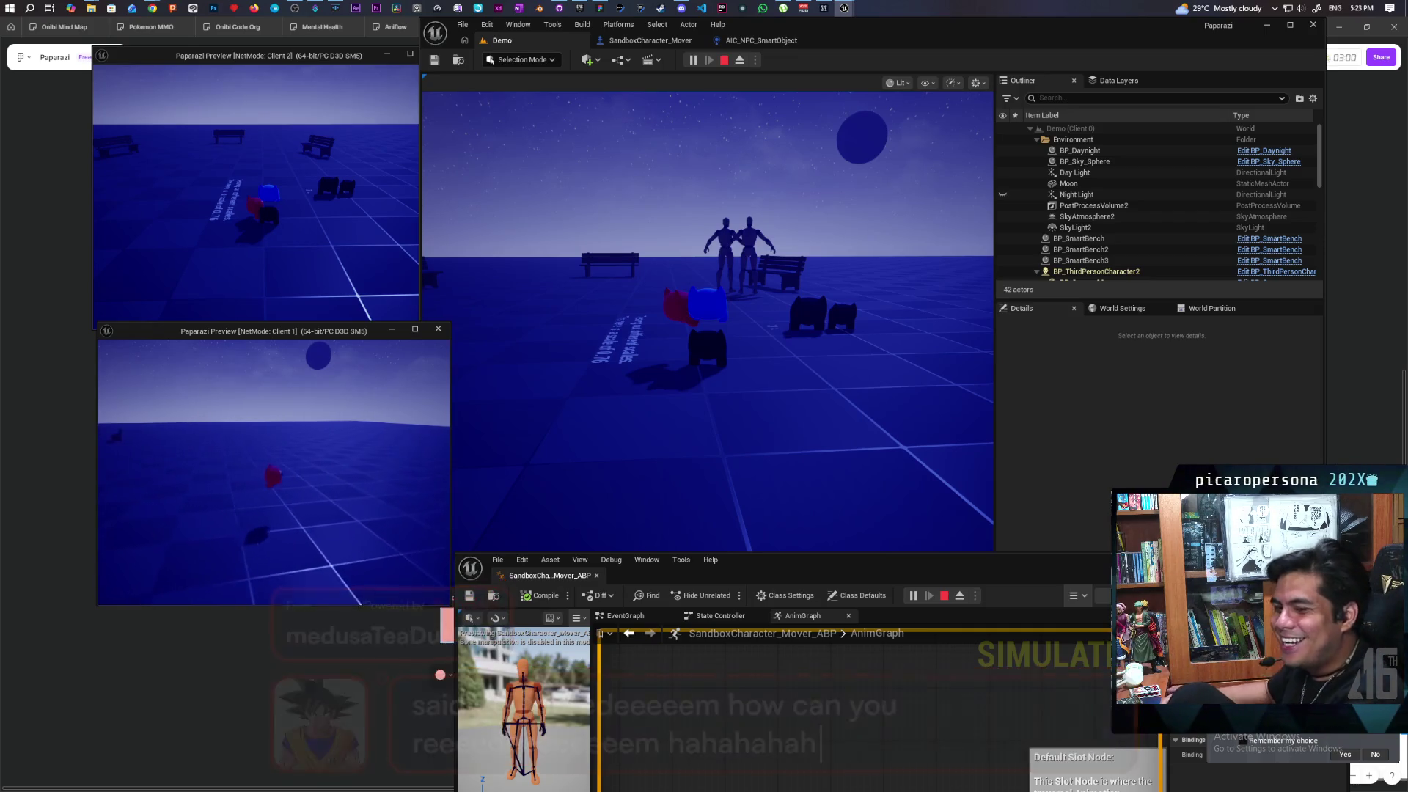
{"action": "key", "text": "Escape"}
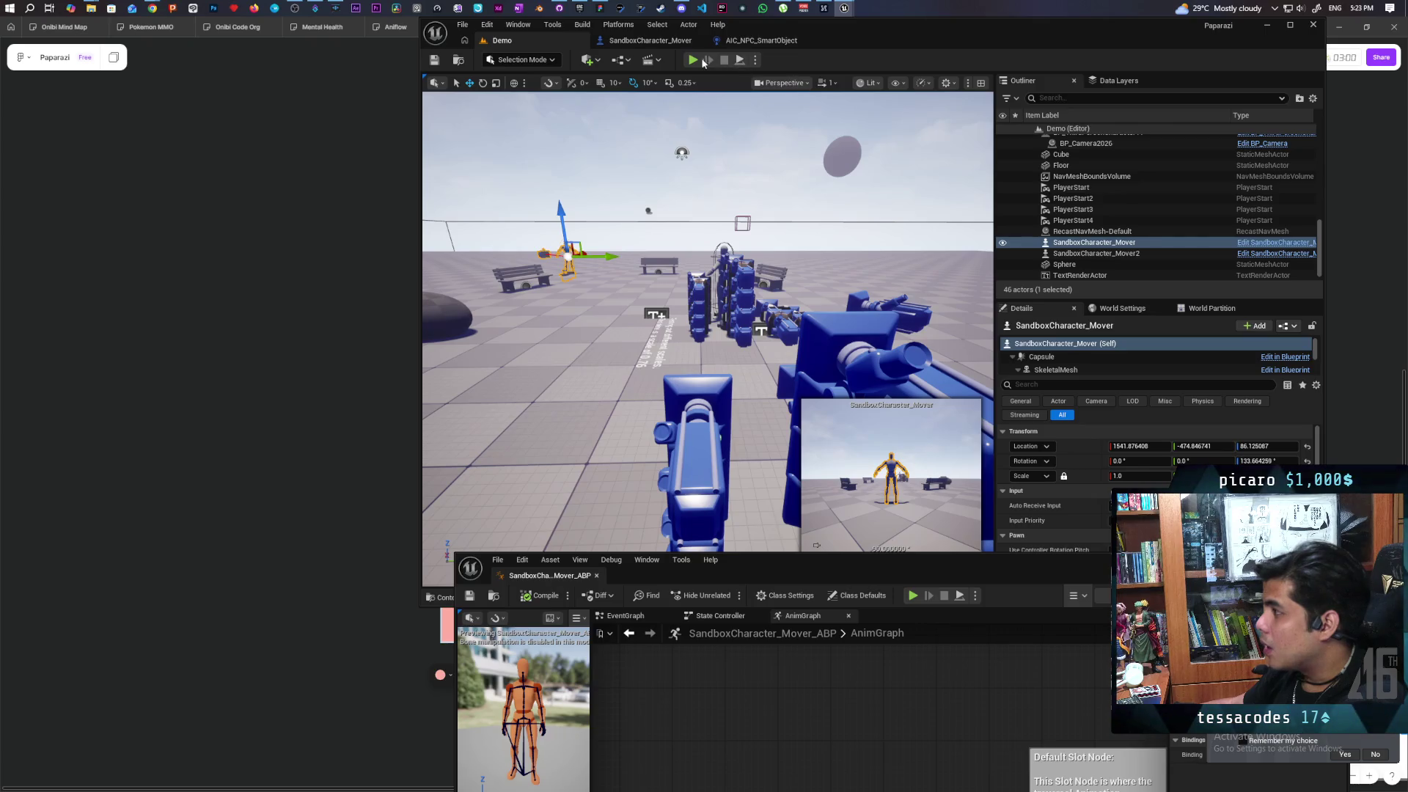
Start a new play-in-editor session with Alt+P, later ending it with Escape
{"action": "key", "text": "alt+p"}
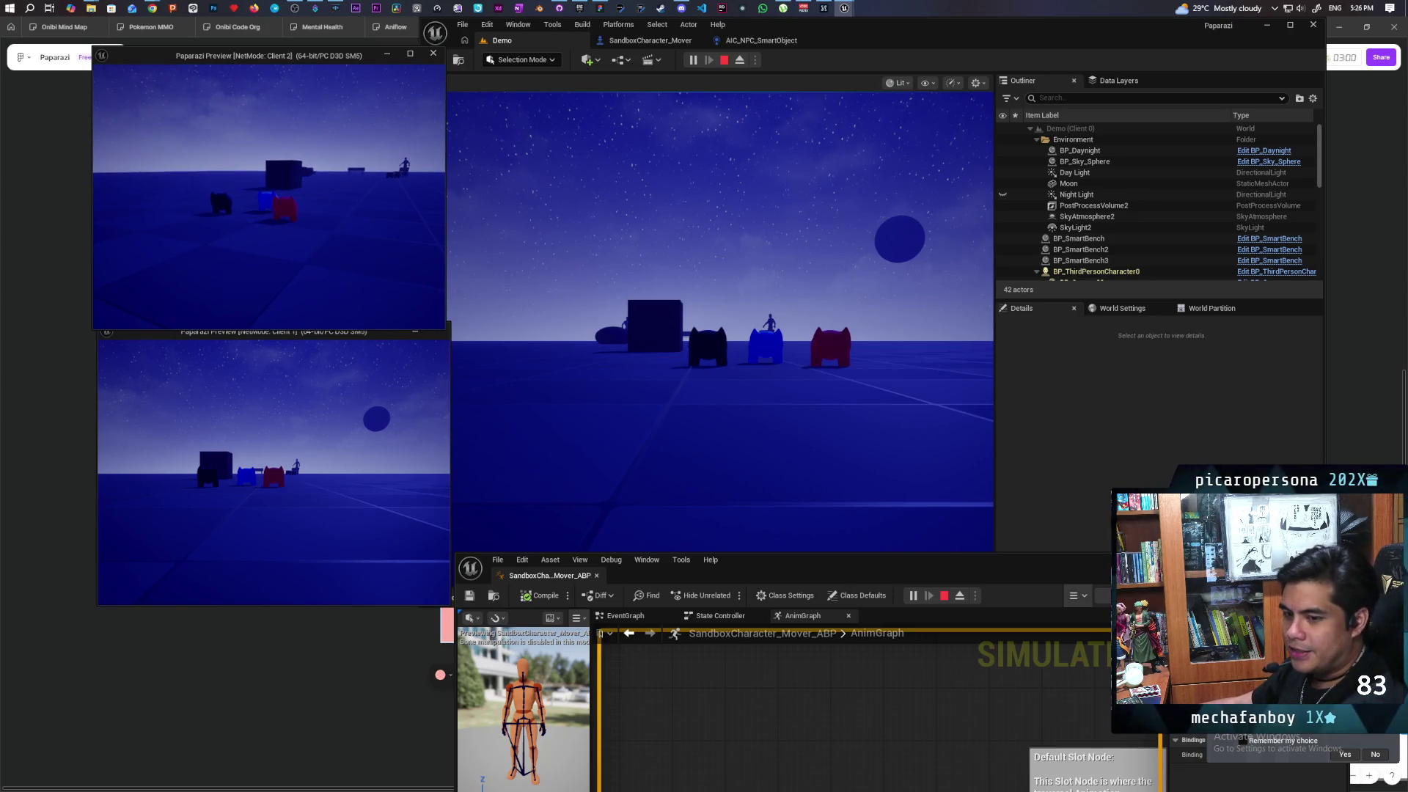
{"action": "key", "text": "Escape"}
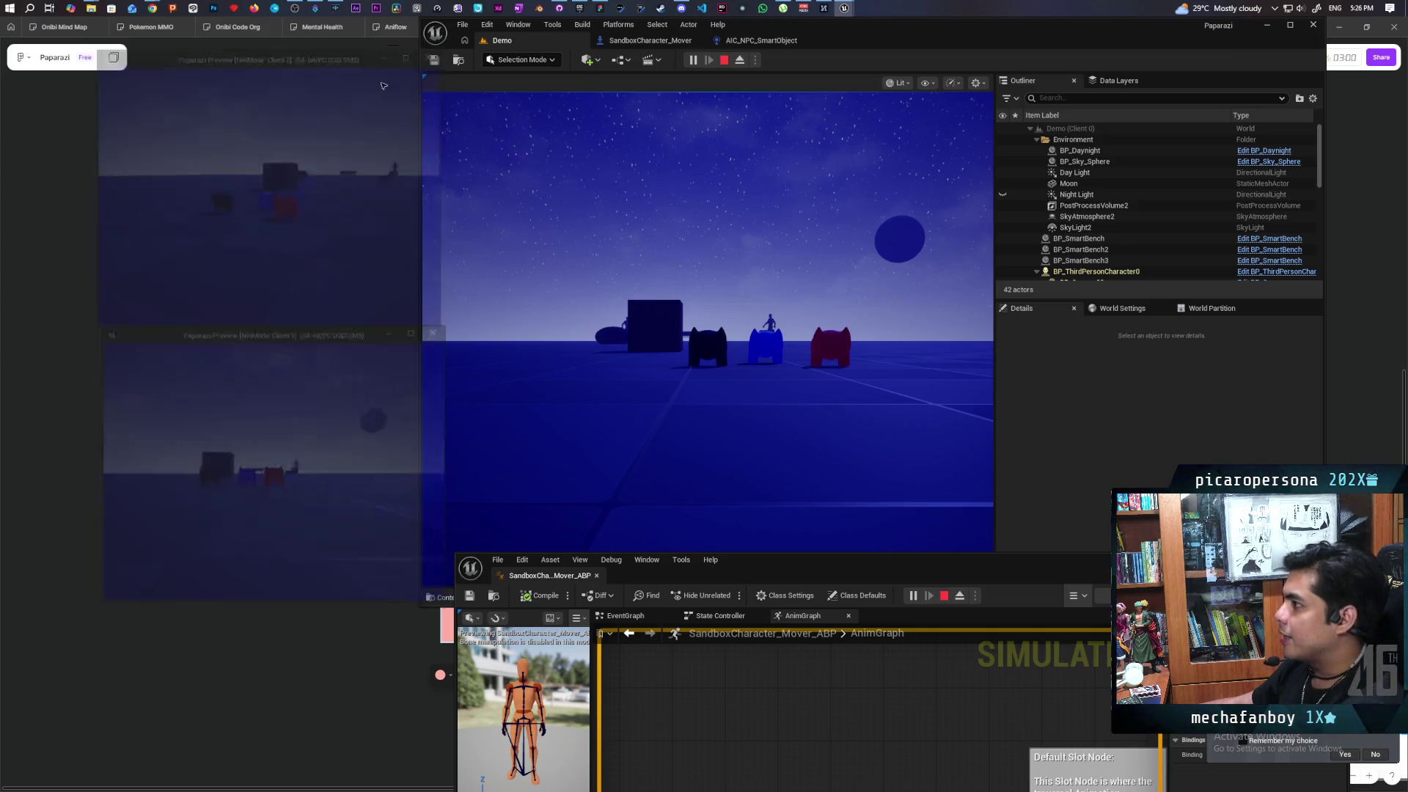
Set Net Mode to standalone and launch Paparazi as a Standalone Game in its own window
{"action": "left_click", "coordinate": [756, 62]}
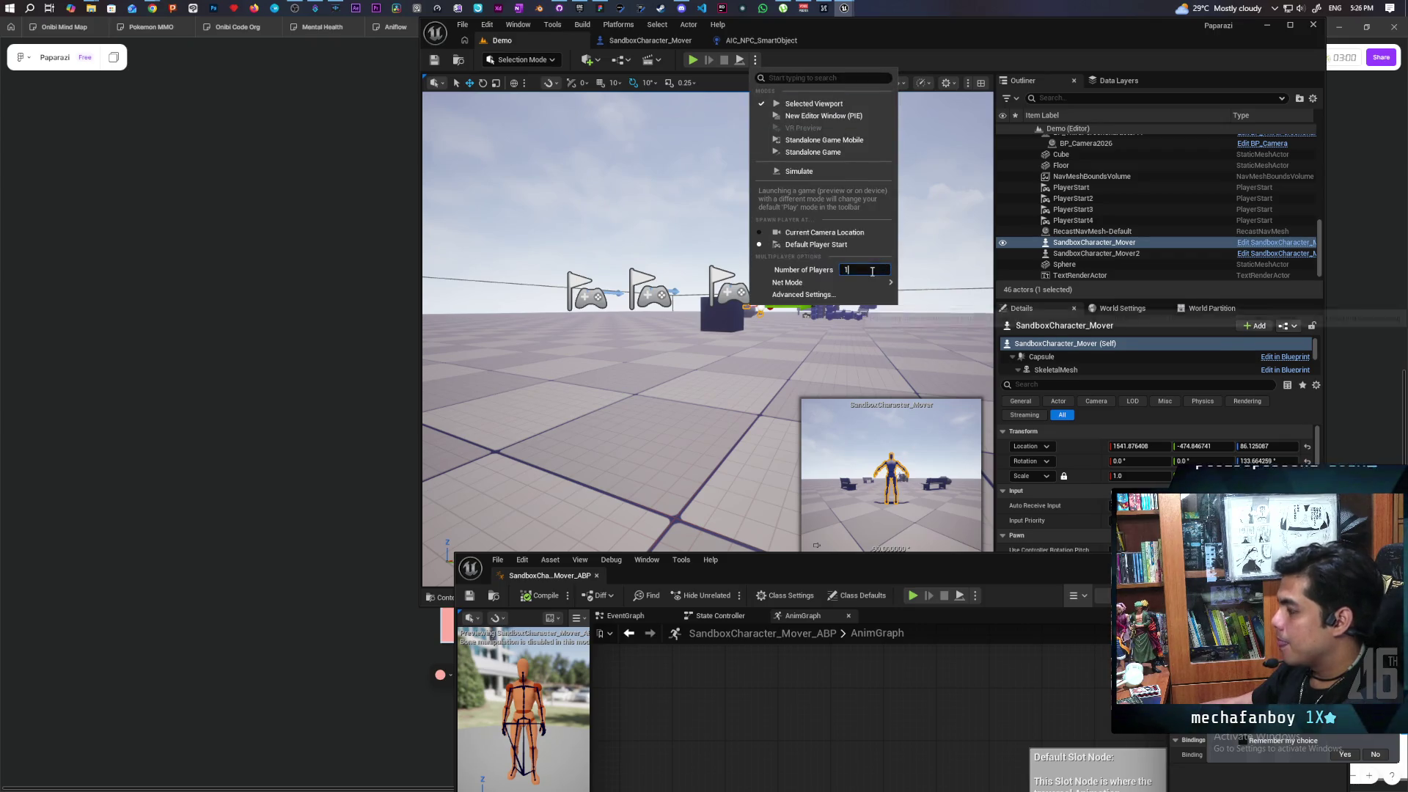
{"action": "mouse_move", "coordinate": [885, 284]}
{"action": "left_click", "coordinate": [942, 287]}
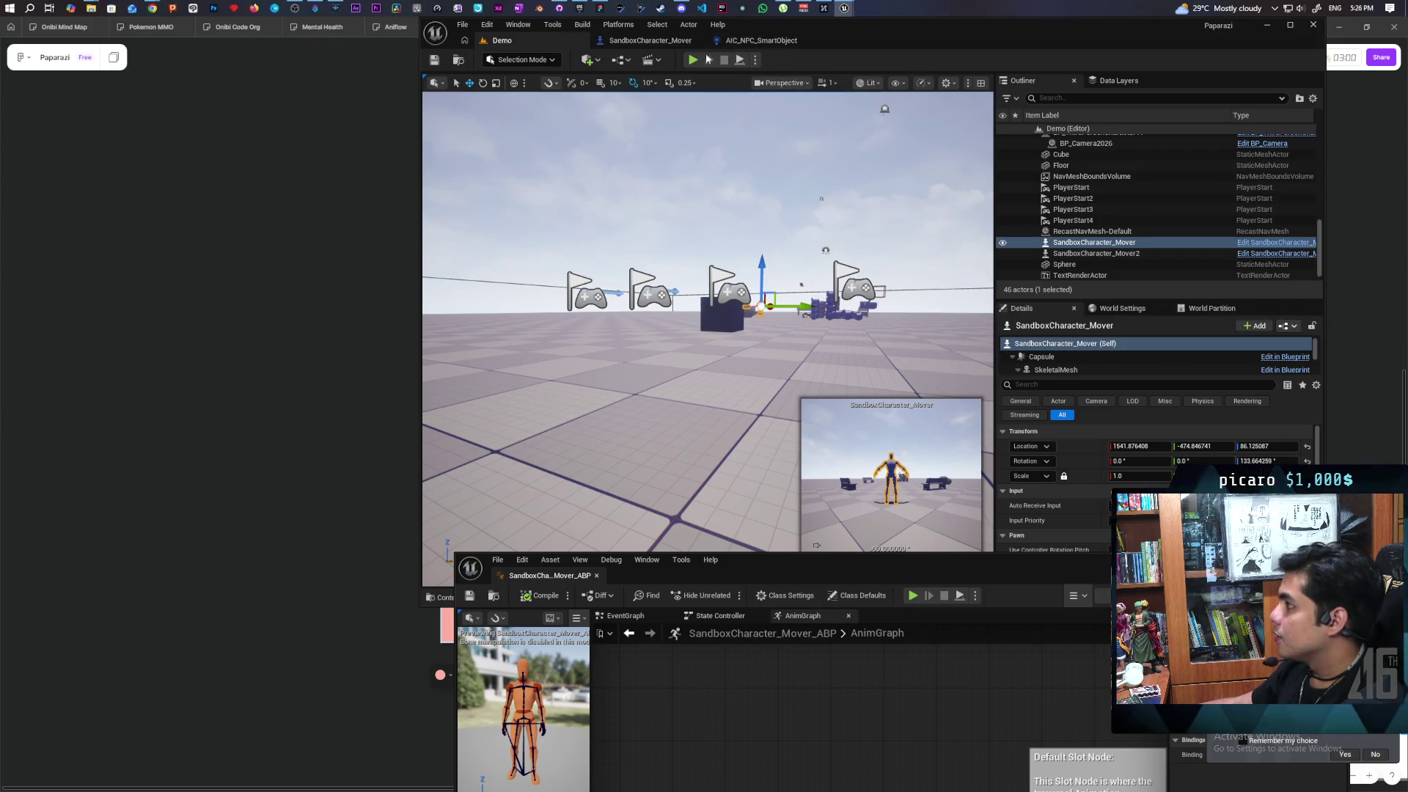
{"action": "left_click", "coordinate": [755, 64]}
{"action": "mouse_move", "coordinate": [830, 286]}
{"action": "left_click", "coordinate": [811, 154]}
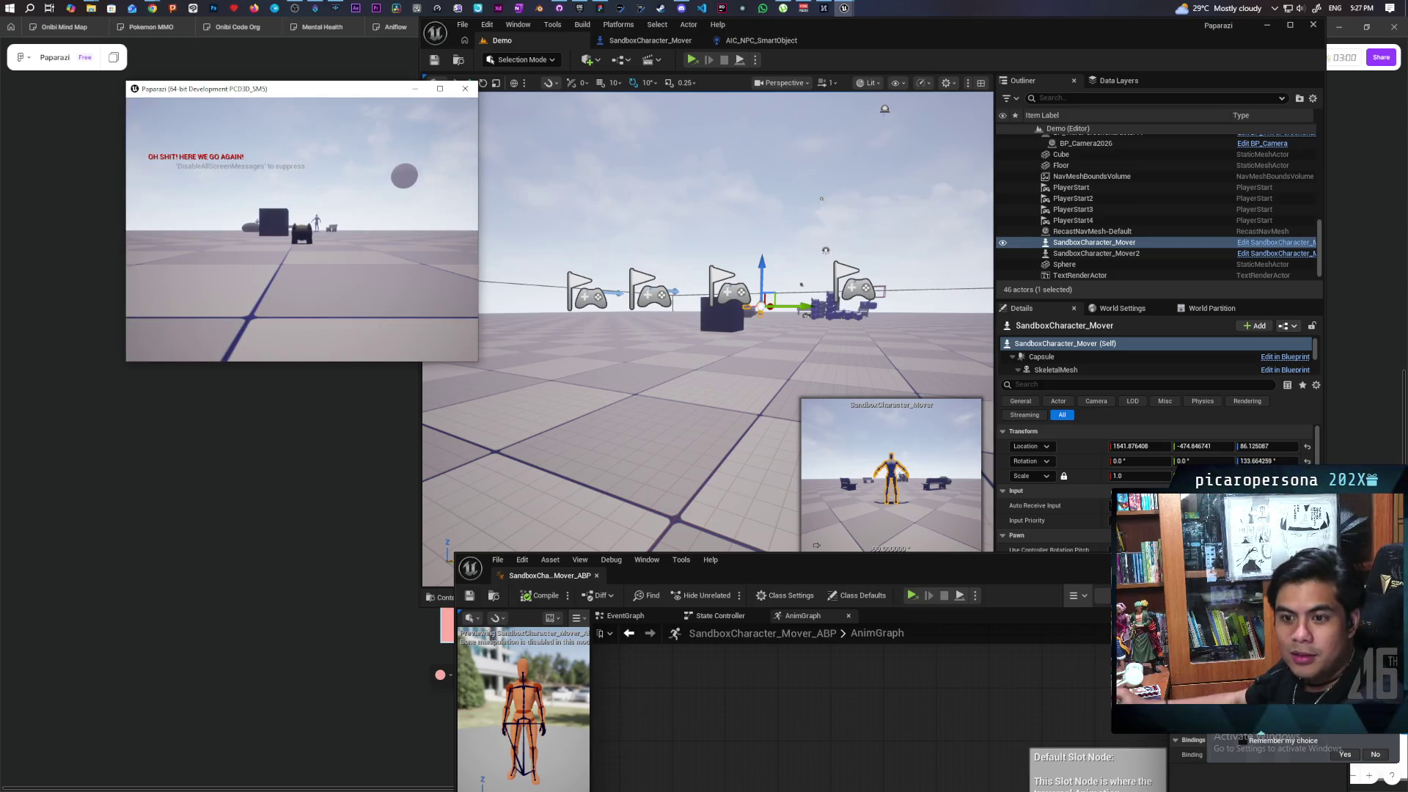
Move the game window over the level viewport and browse the console's command history
{"action": "left_click", "coordinate": [484, 363]}
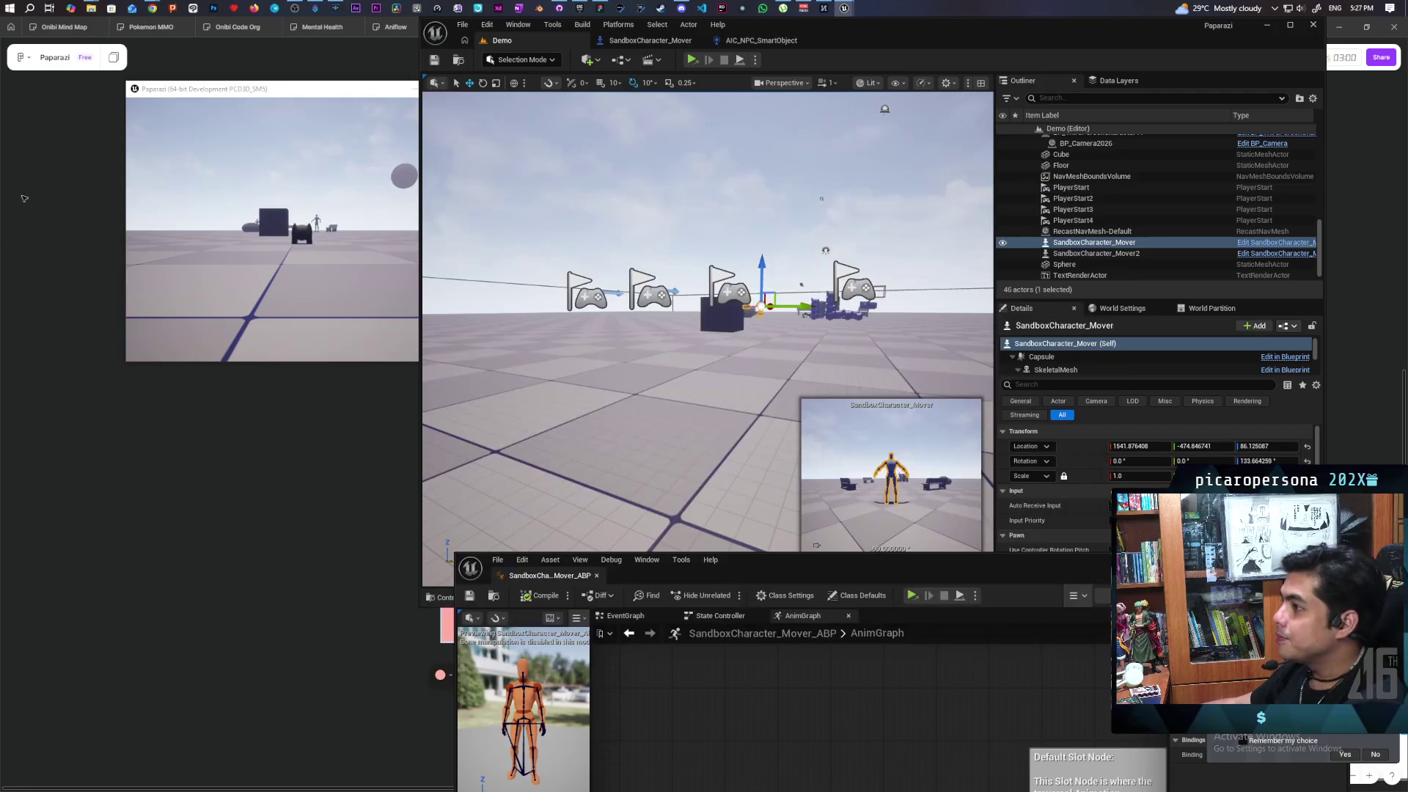
{"action": "left_click_drag", "start_coordinate": [319, 93], "coordinate": [643, 138]}
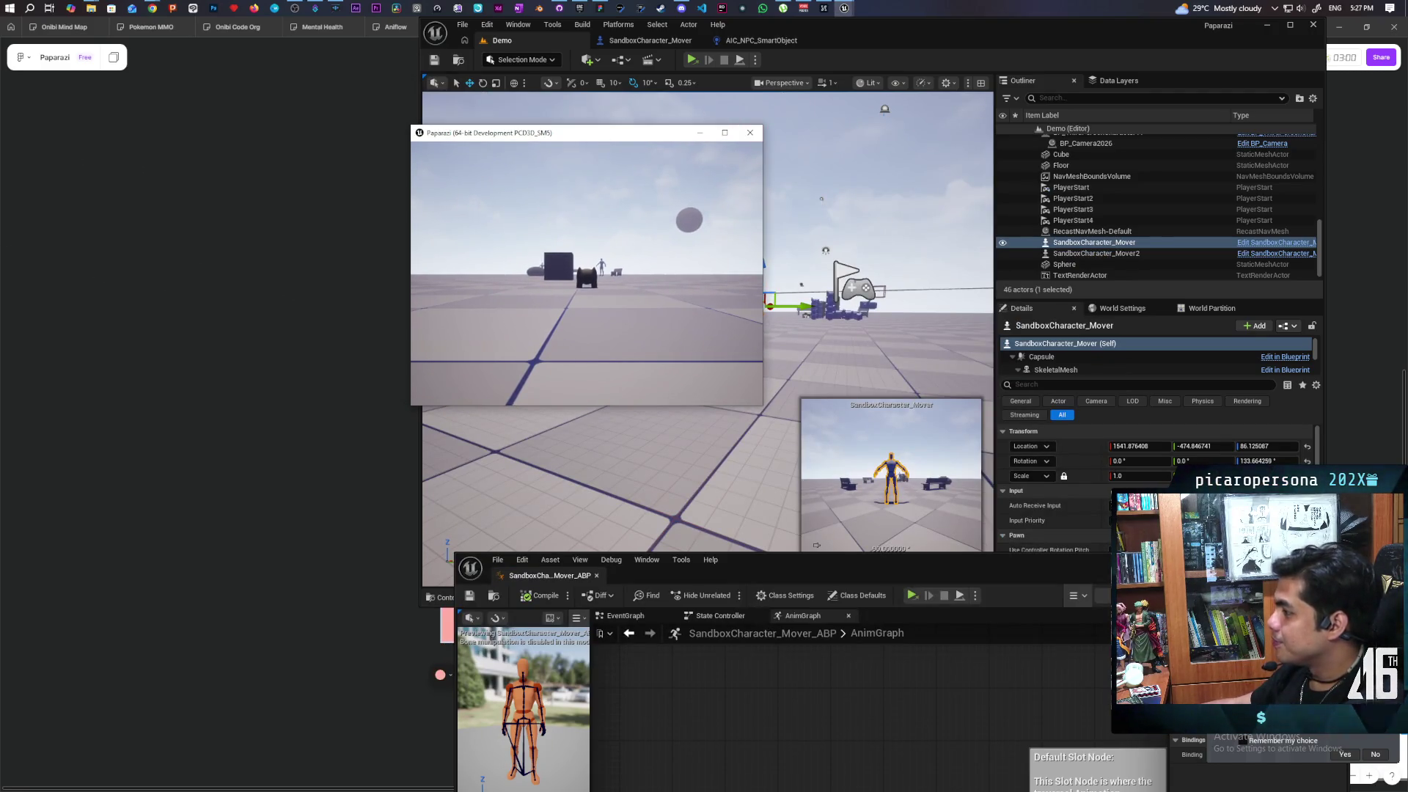
{"action": "key", "text": "grave"}
{"action": "key", "text": "Up"}
{"action": "key", "text": "Up"}
{"action": "key", "text": "Up"}
{"action": "key", "text": "Up"}
{"action": "key", "text": "Up"}
{"action": "key", "text": "Up"}
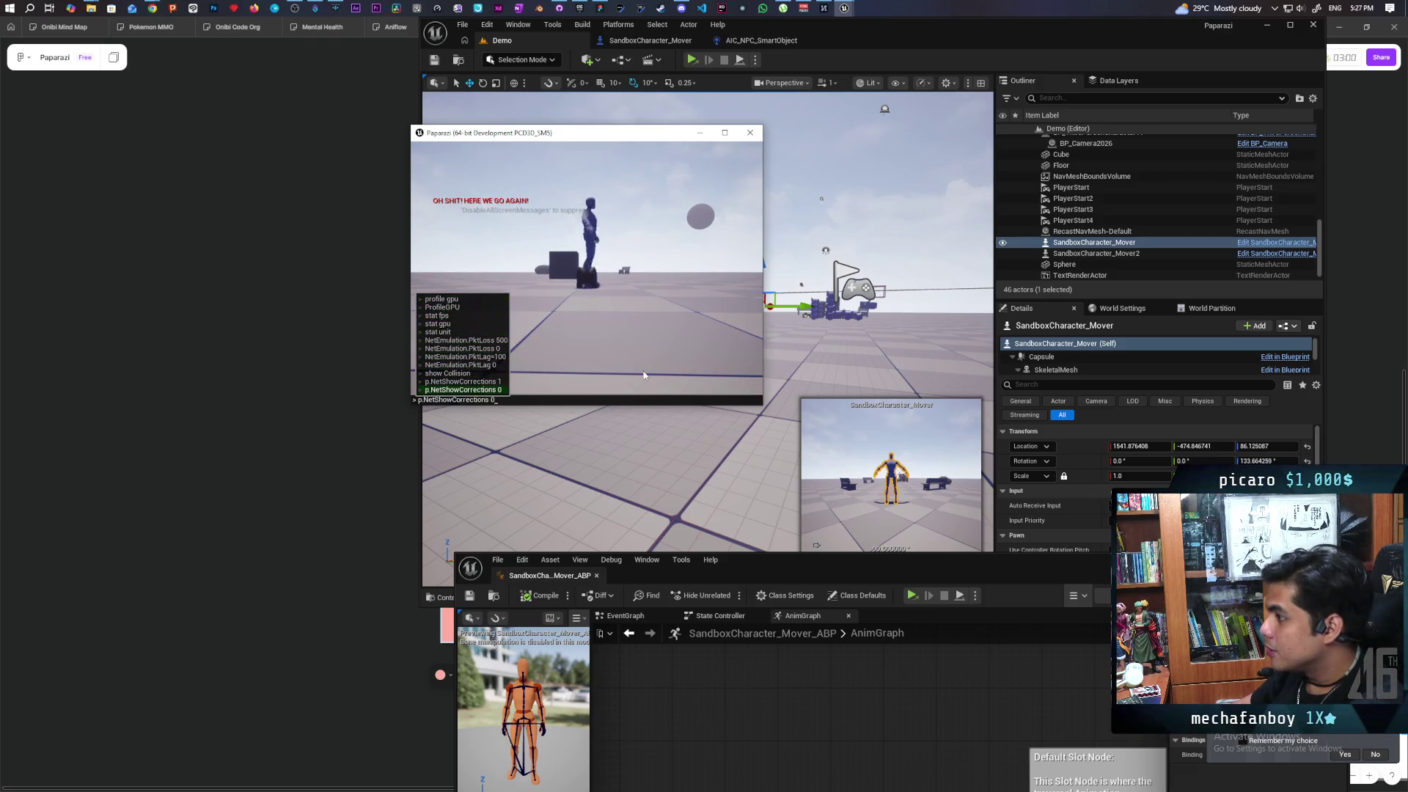
{"action": "key", "text": "Up"}
{"action": "key", "text": "Up"}
{"action": "key", "text": "Up"}
{"action": "key", "text": "Down"}
{"action": "key", "text": "Down"}
{"action": "key", "text": "Down"}
{"action": "key", "text": "Up"}
{"action": "key", "text": "Up"}
{"action": "key", "text": "Up"}
{"action": "key", "text": "Up"}
{"action": "key", "text": "Up"}
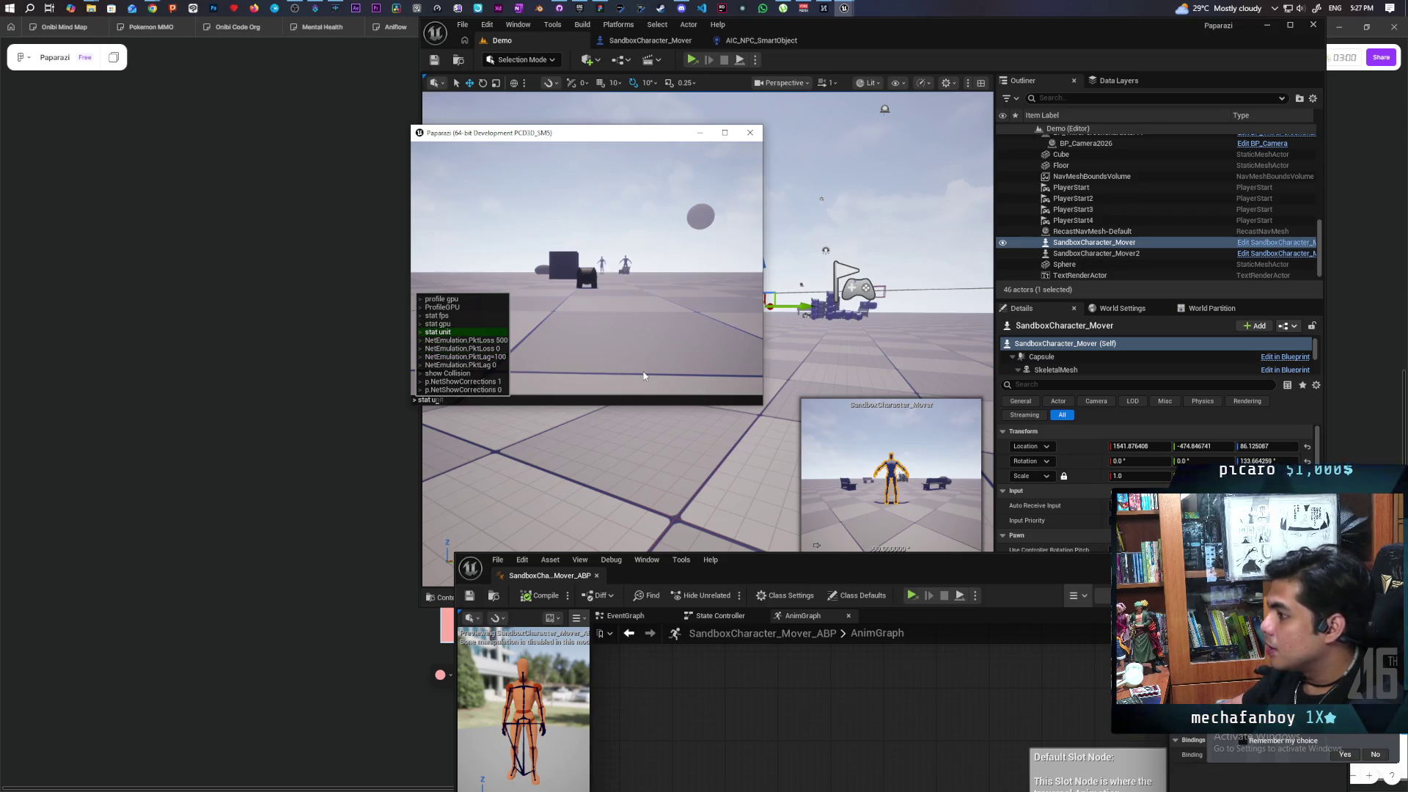
Run the SetRes command to resize the game to 1920x1080
{"action": "key", "text": "BackSpace"}
{"action": "key", "text": "BackSpace"}
{"action": "key", "text": "BackSpace"}
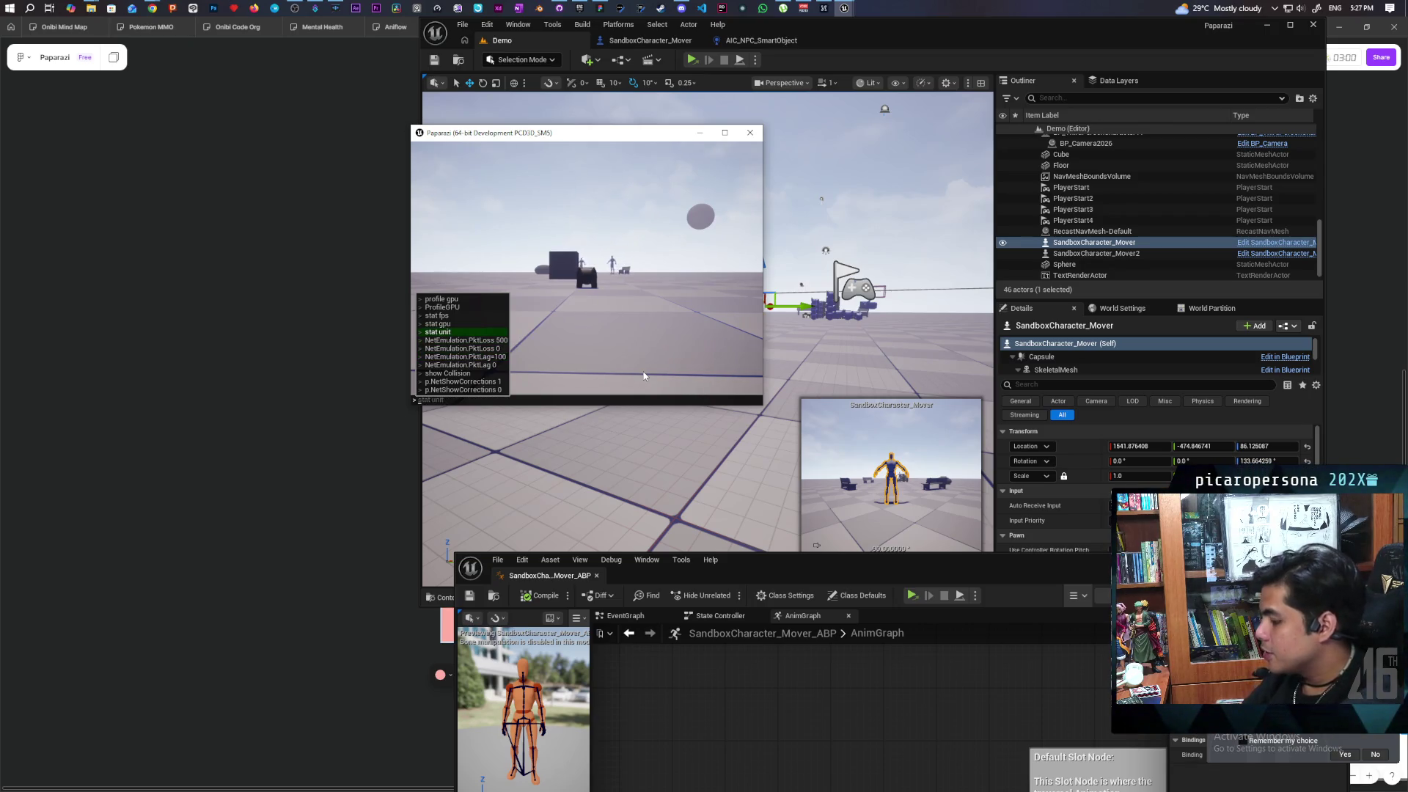
{"action": "type", "text": "setre"}
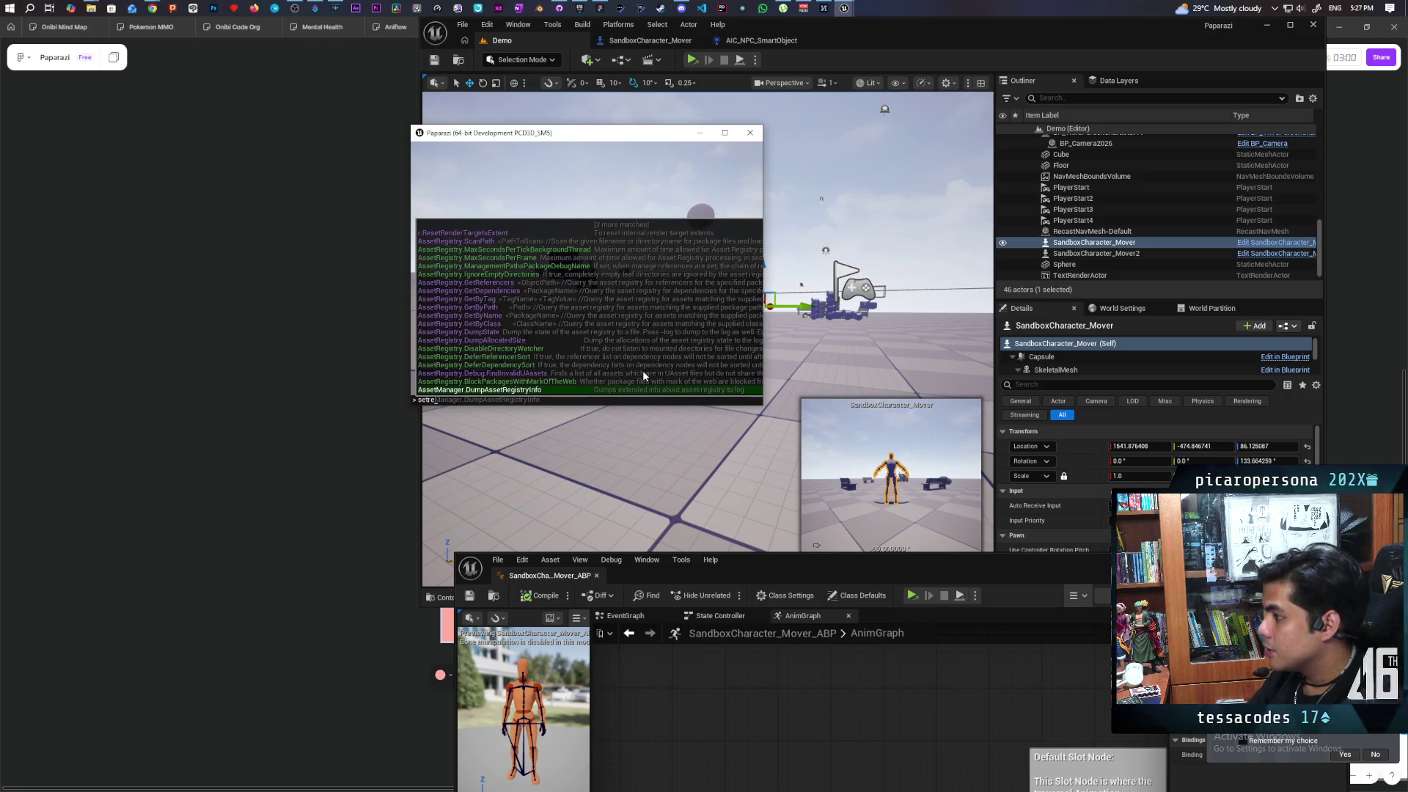
{"action": "type", "text": "s"}
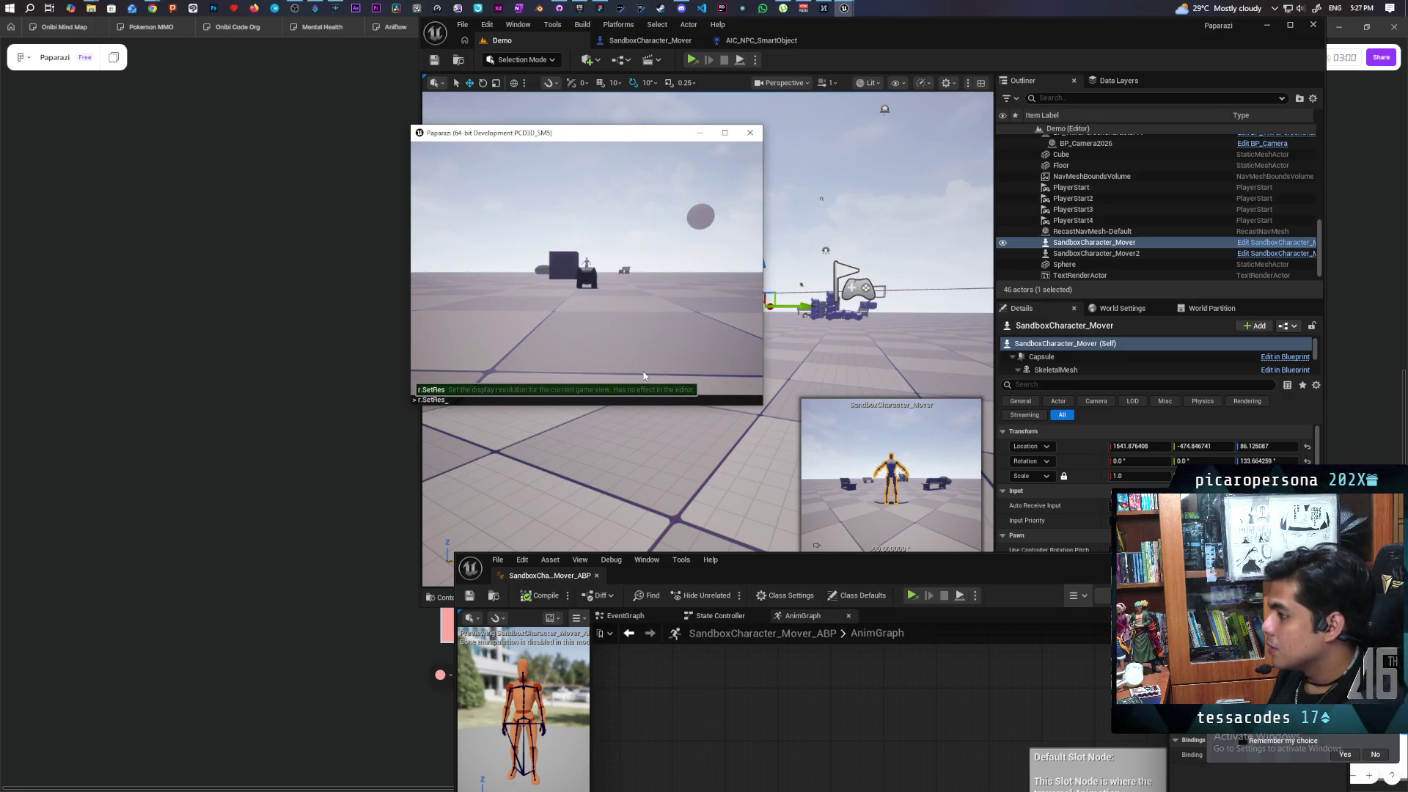
{"action": "type", "text": " 10"}
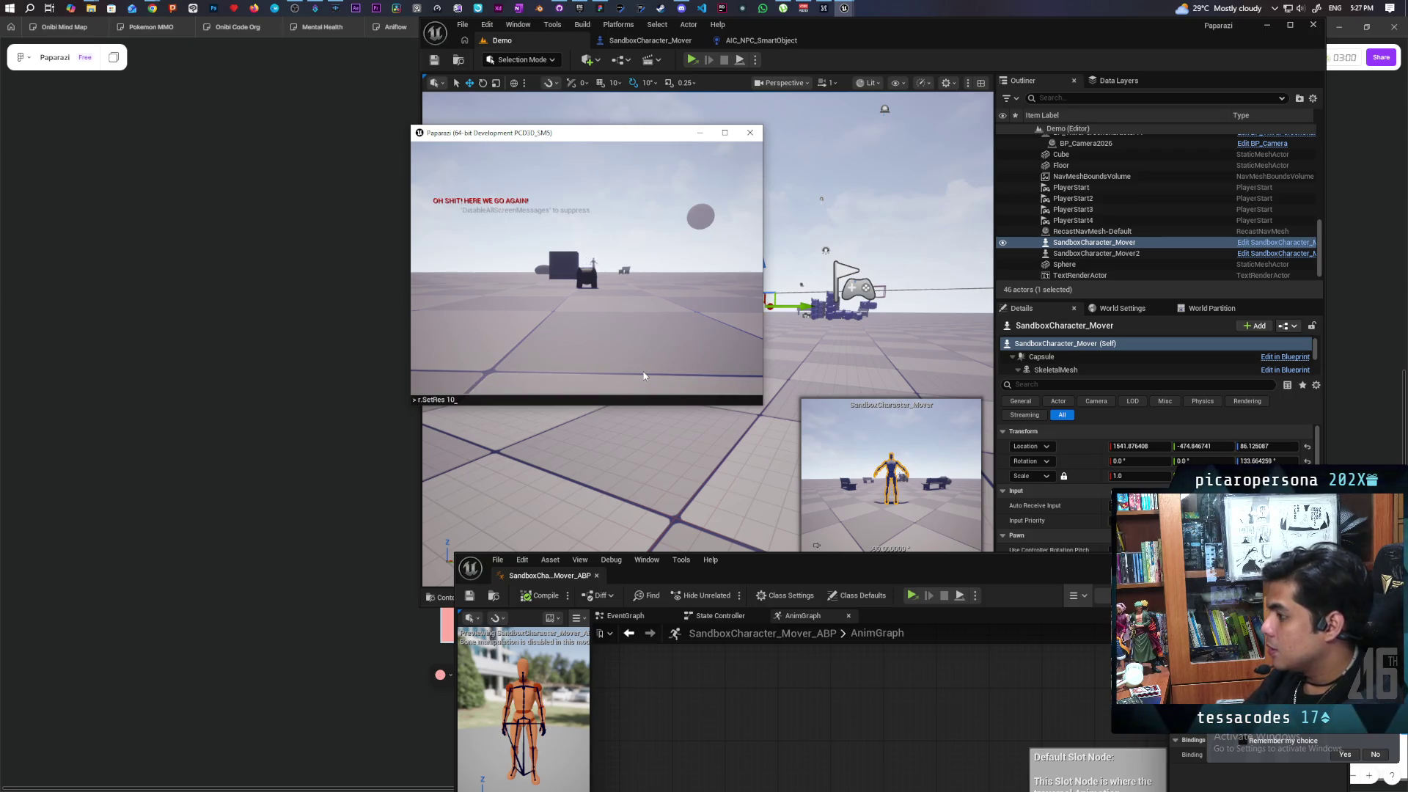
{"action": "key", "text": "BackSpace"}
{"action": "key", "text": "BackSpace"}
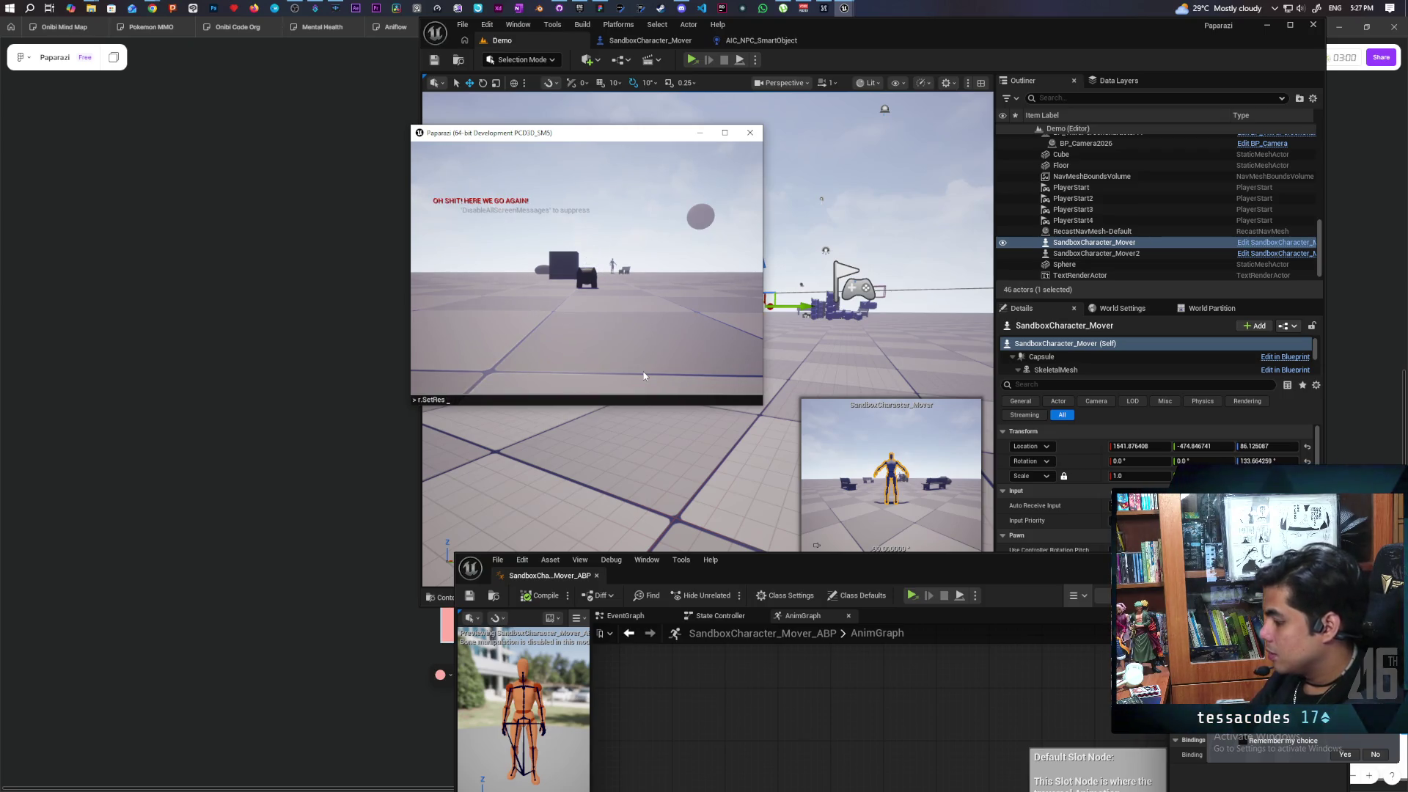
{"action": "type", "text": "1920x1080"}
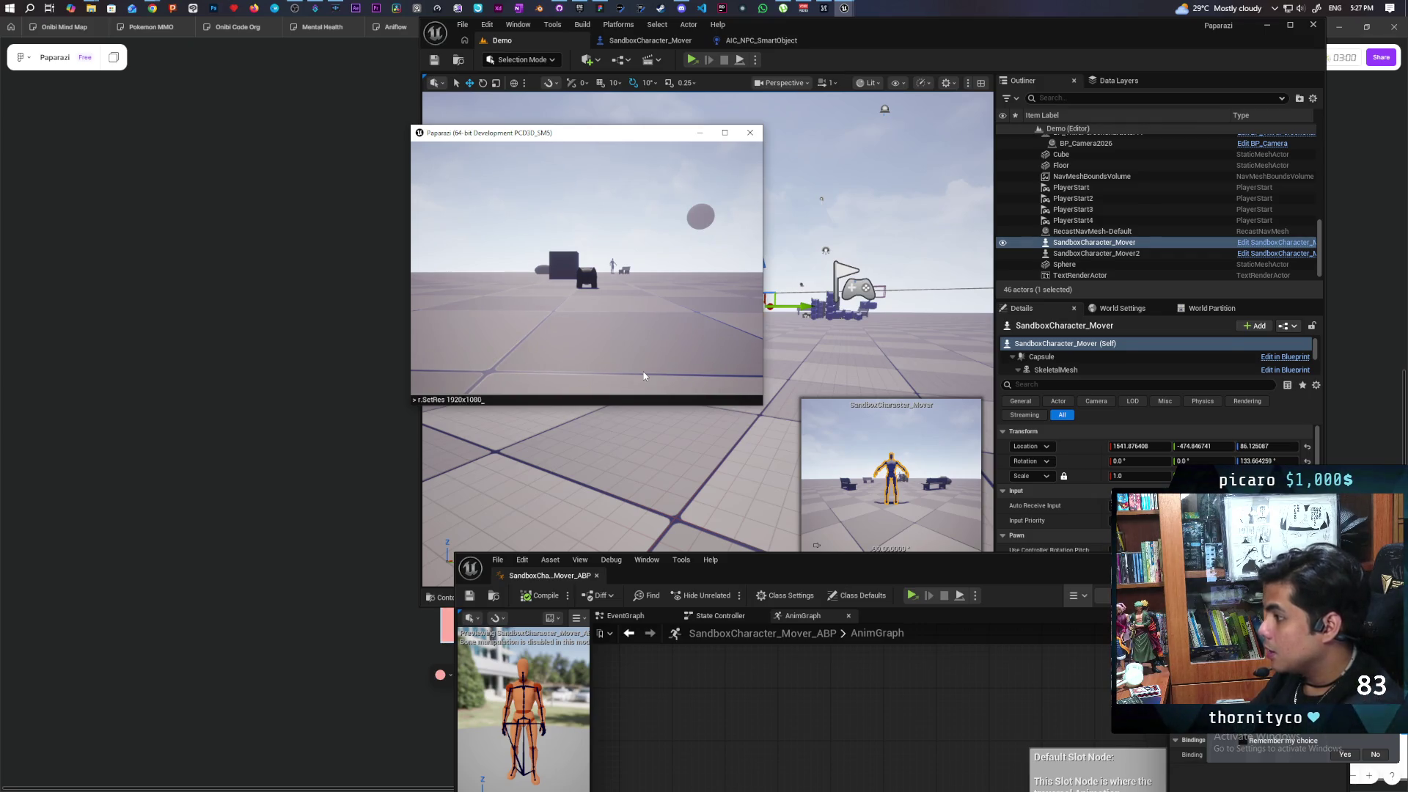
{"action": "key", "text": "Return"}
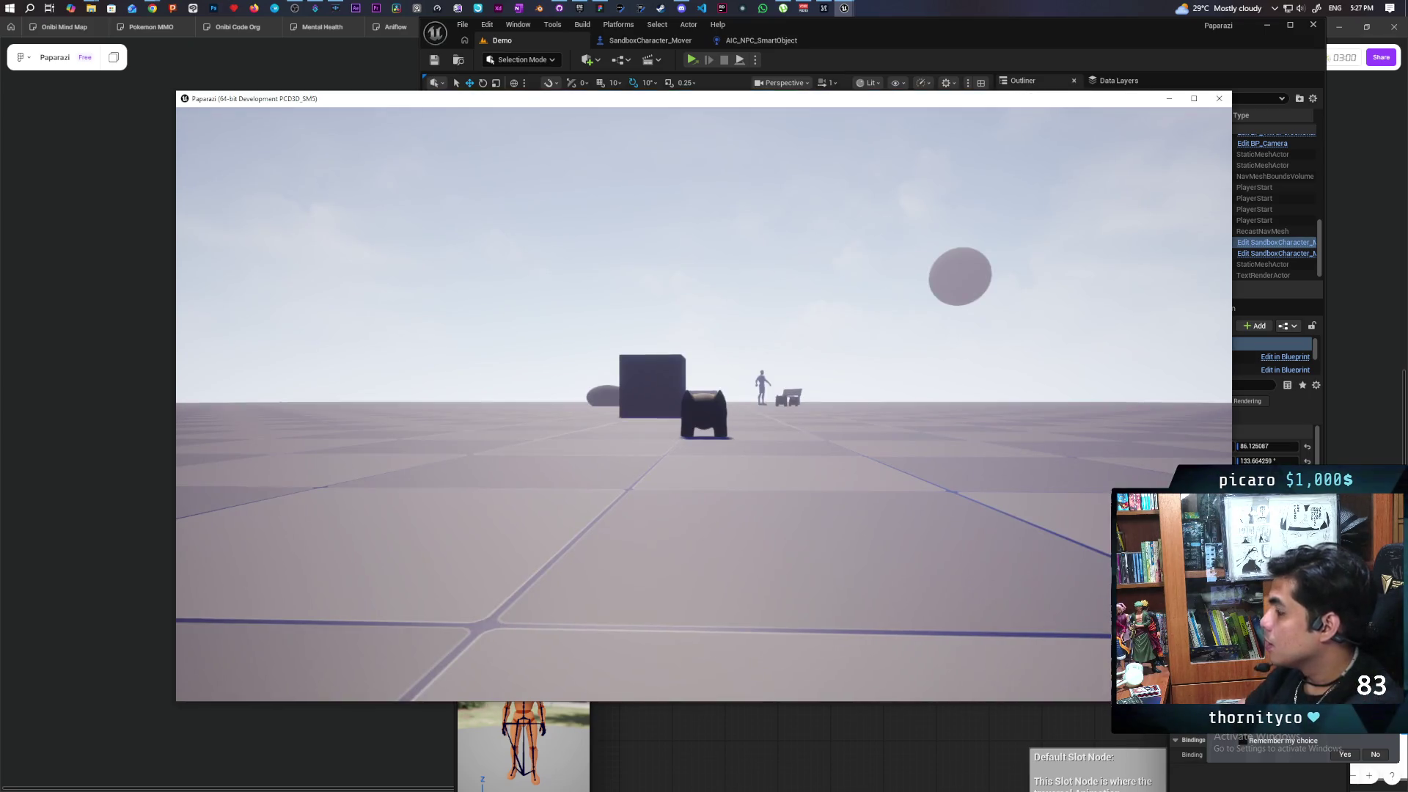
Recall and run stat fps to show the frame-rate counter
{"action": "key", "text": "grave"}
{"action": "key", "text": "Up"}
{"action": "key", "text": "Up"}
{"action": "key", "text": "Up"}
{"action": "key", "text": "Up"}
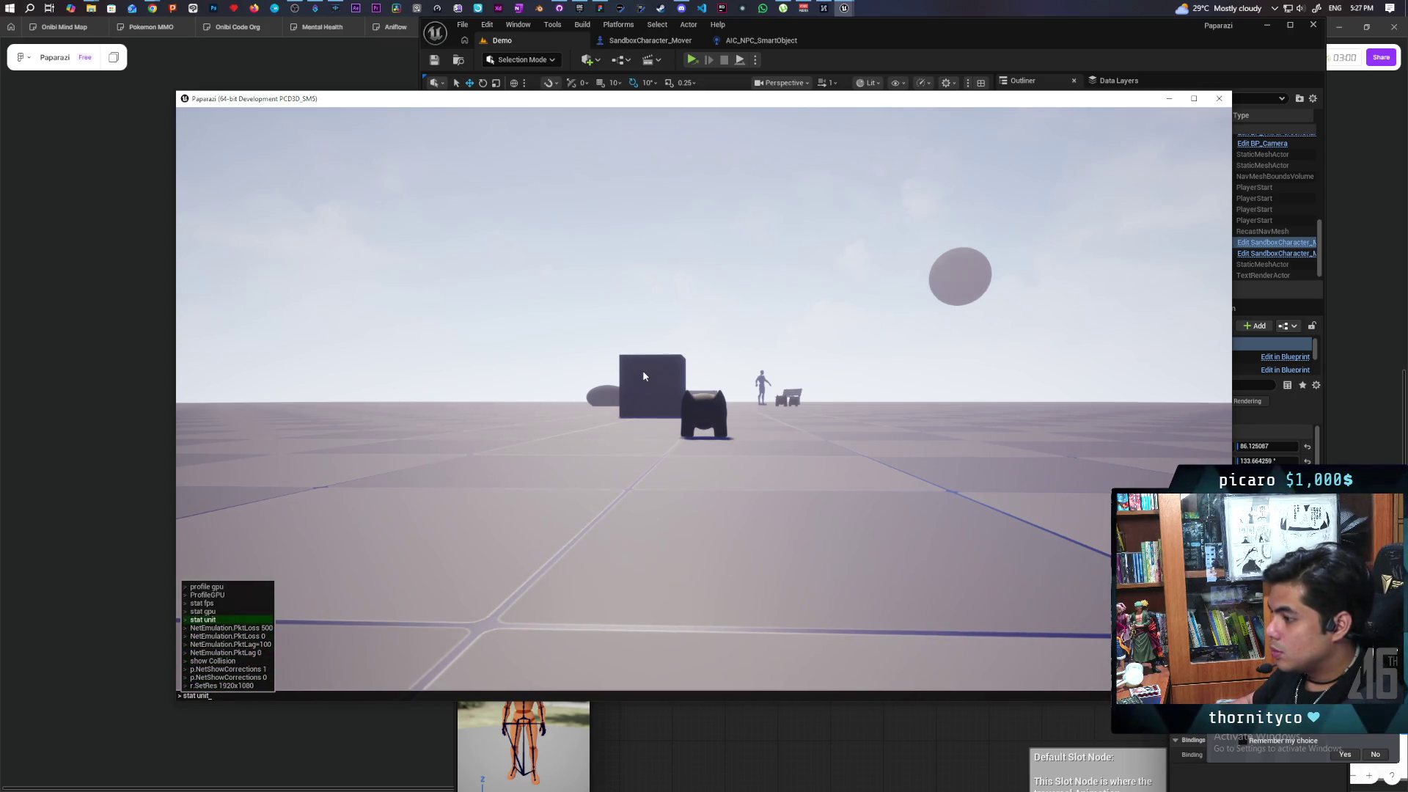
{"action": "key", "text": "Up"}
{"action": "key", "text": "Up"}
{"action": "key", "text": "Return"}
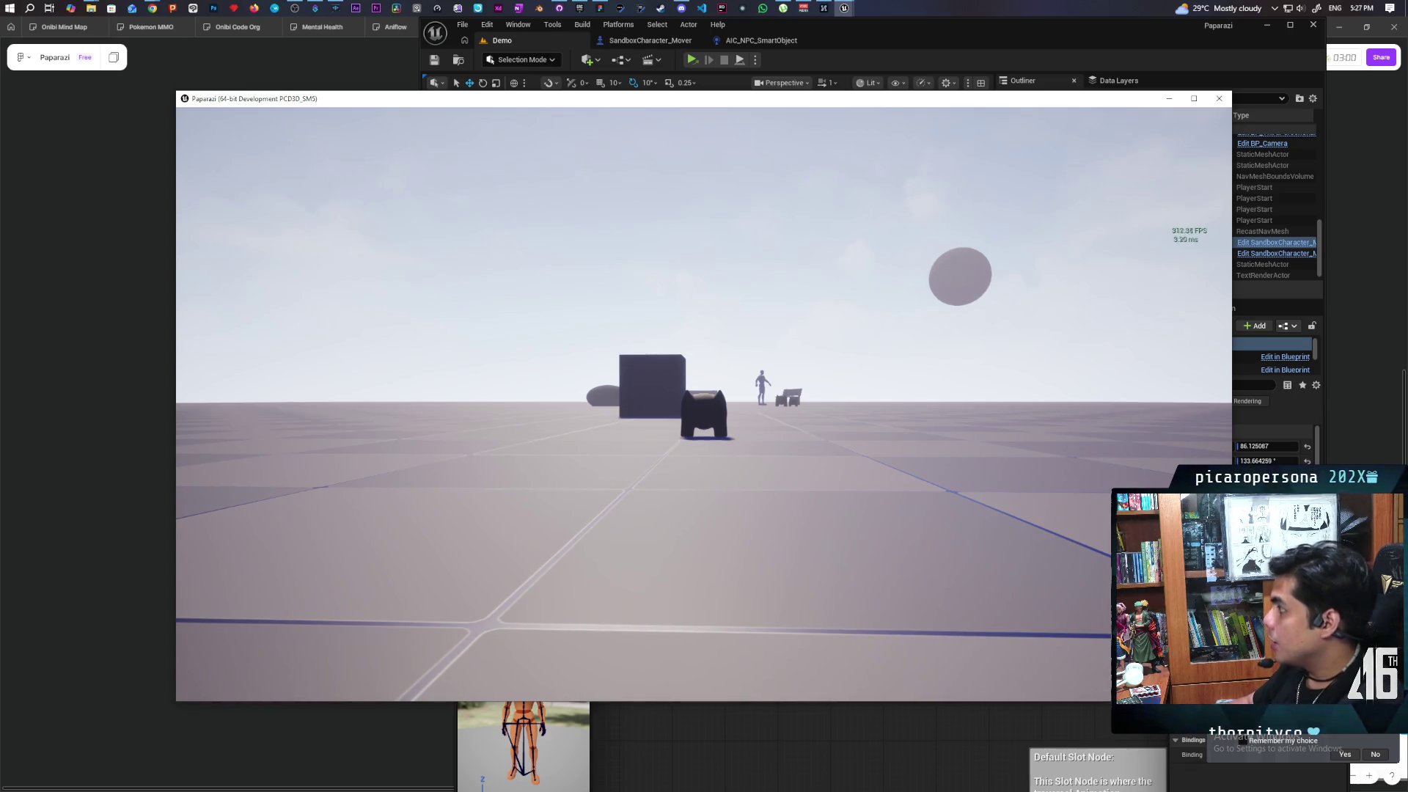
Run stat unit for frame, game, draw and GPU timings, then clear the console line
{"action": "key", "text": "grave"}
{"action": "key", "text": "Up"}
{"action": "key", "text": "Up"}
{"action": "key", "text": "Up"}
{"action": "key", "text": "Up"}
{"action": "key", "text": "Up"}
{"action": "key", "text": "Up"}
{"action": "key", "text": "Return"}
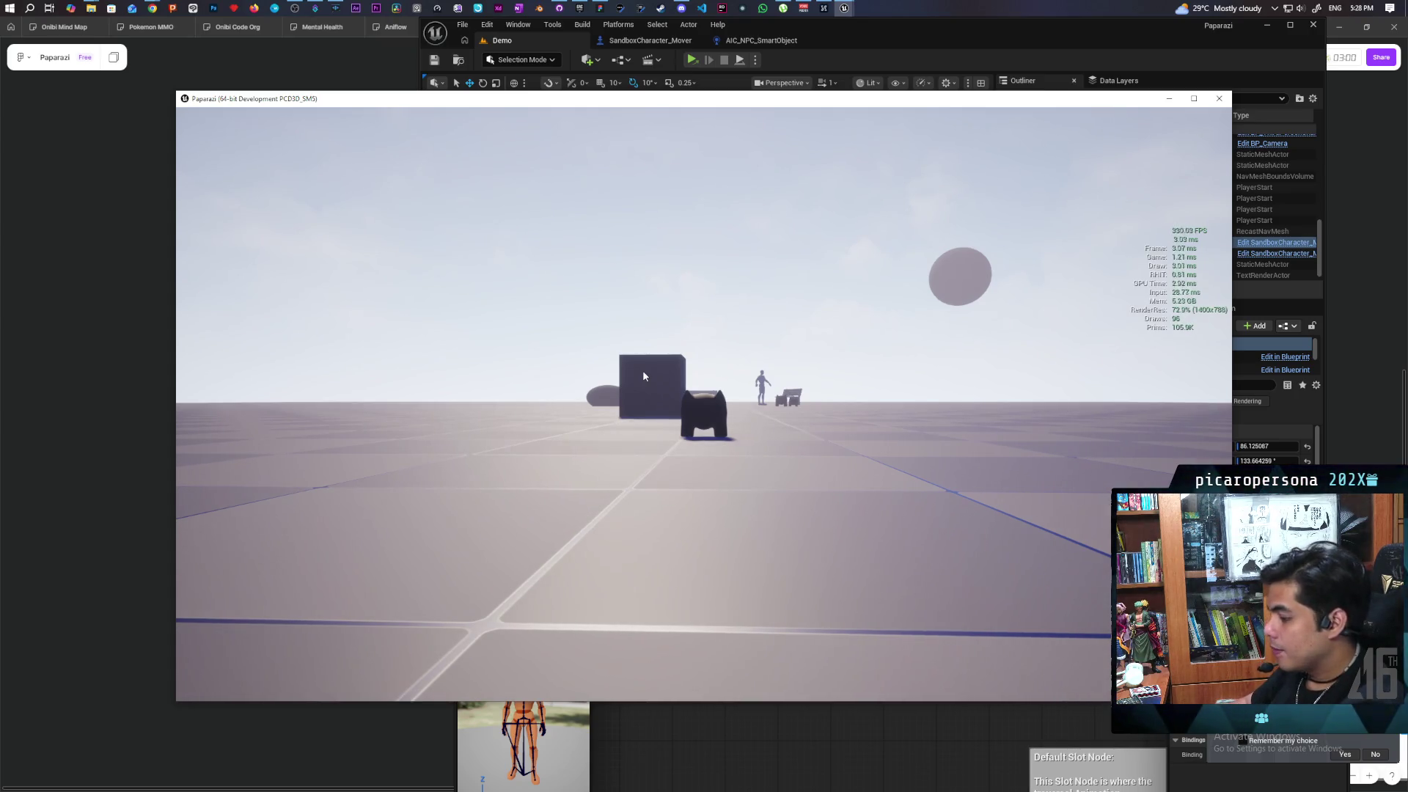
{"action": "key", "text": "grave"}
{"action": "key", "text": "Up"}
{"action": "key", "text": "Up"}
{"action": "key", "text": "Up"}
{"action": "key", "text": "Up"}
{"action": "key", "text": "Down"}
{"action": "key", "text": "Down"}
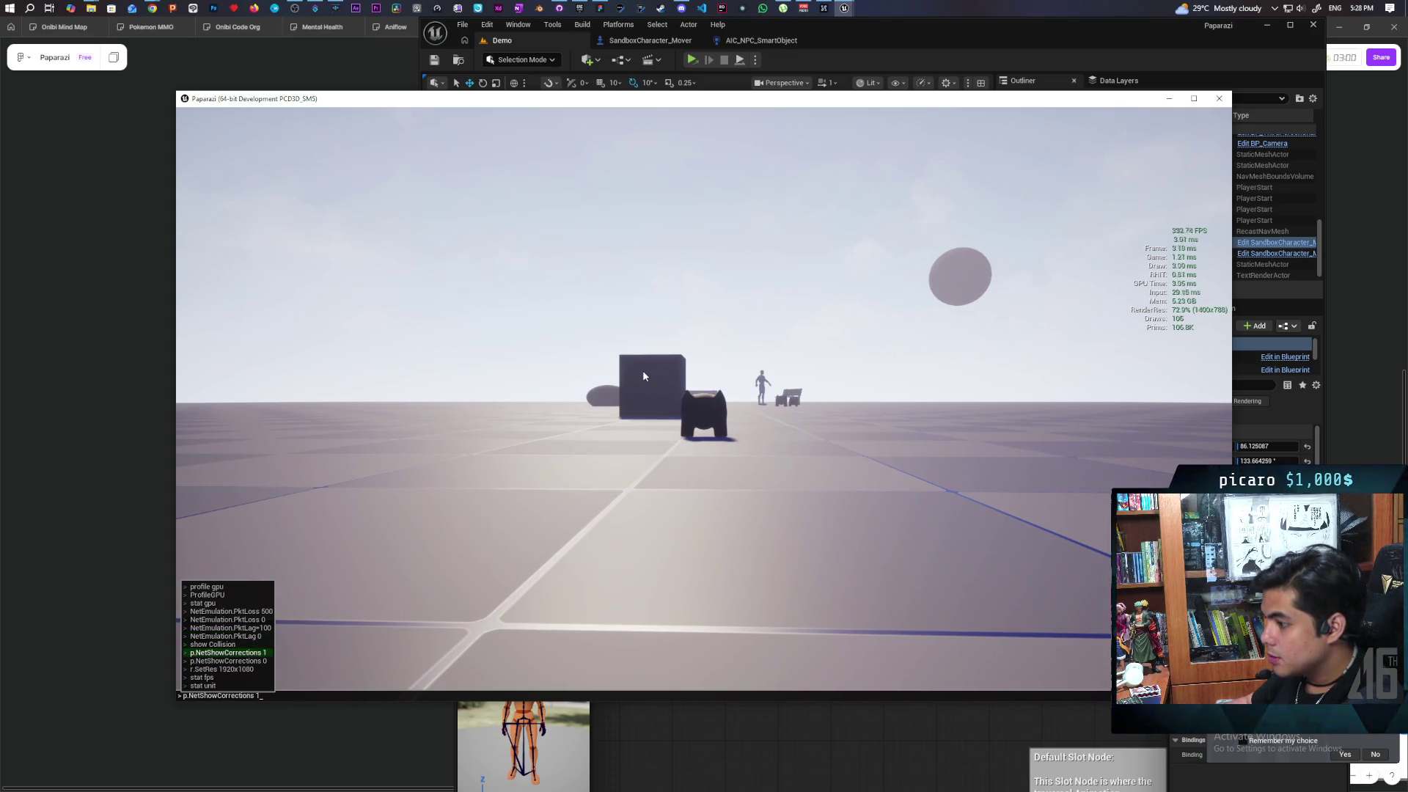
{"action": "key", "text": "Down"}
{"action": "key", "text": "Down"}
{"action": "key", "text": "Down"}
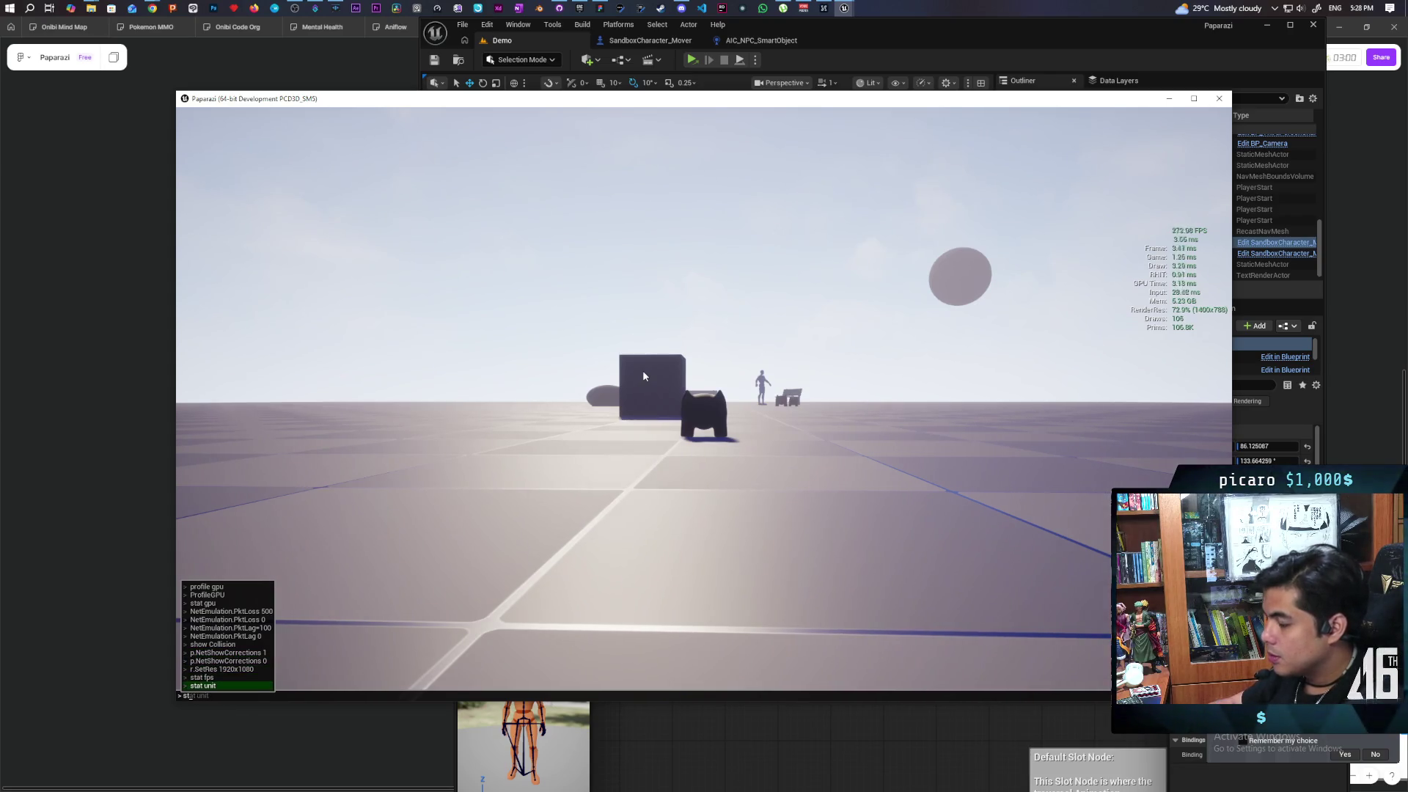
{"action": "key", "text": "BackSpace"}
{"action": "key", "text": "BackSpace"}
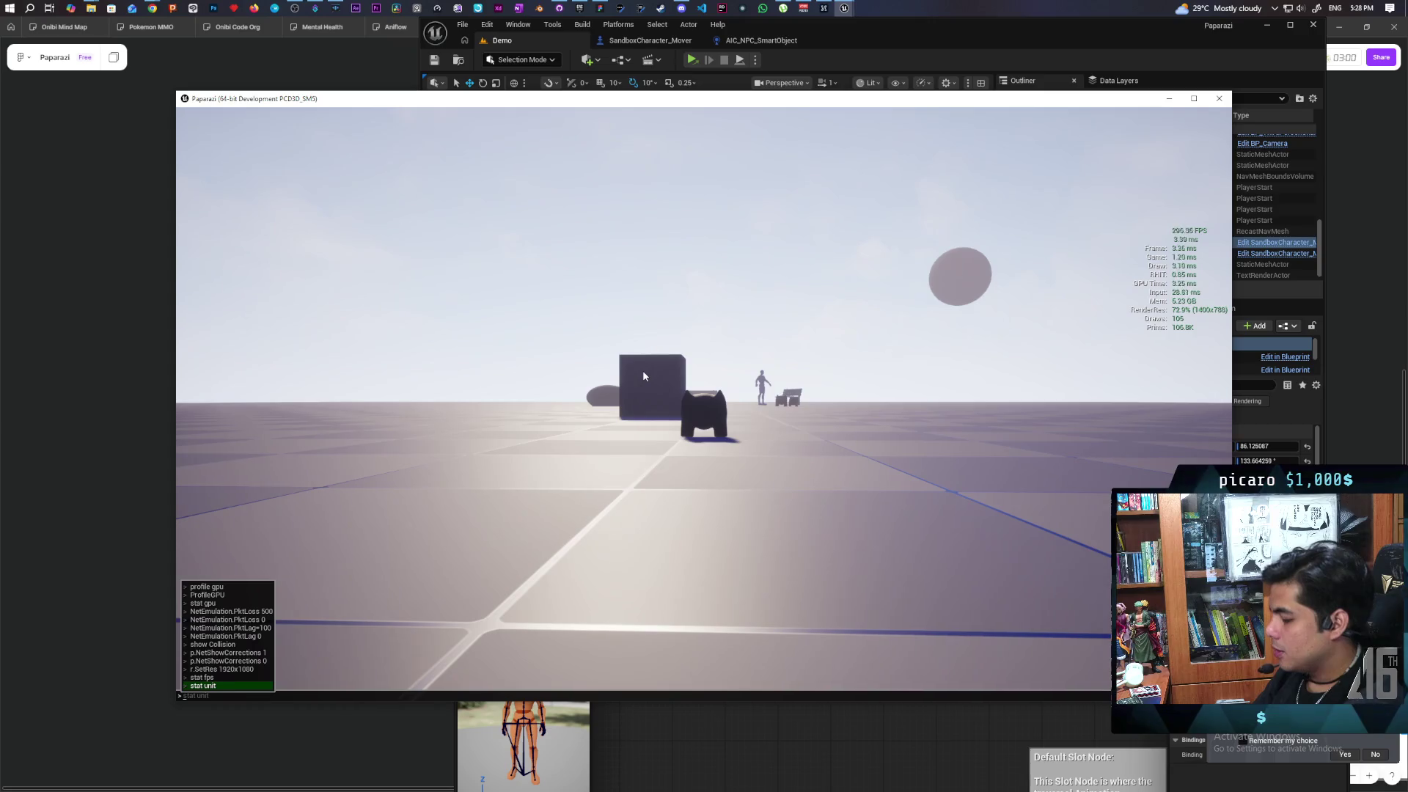
Enter r.ScreenPercentage 100 in the console from the screen-percentage suggestions
{"action": "type", "text": "scre"}
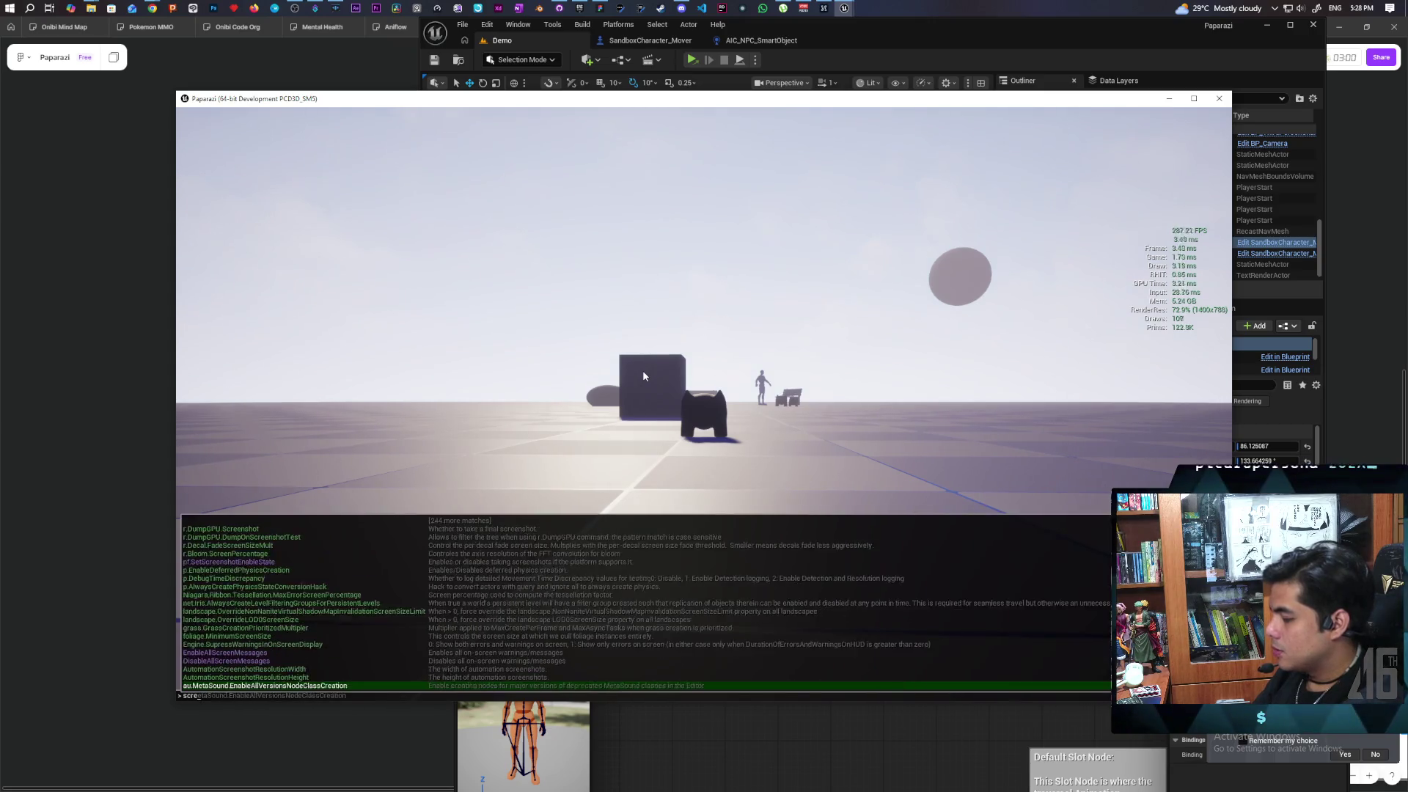
{"action": "type", "text": "en percen"}
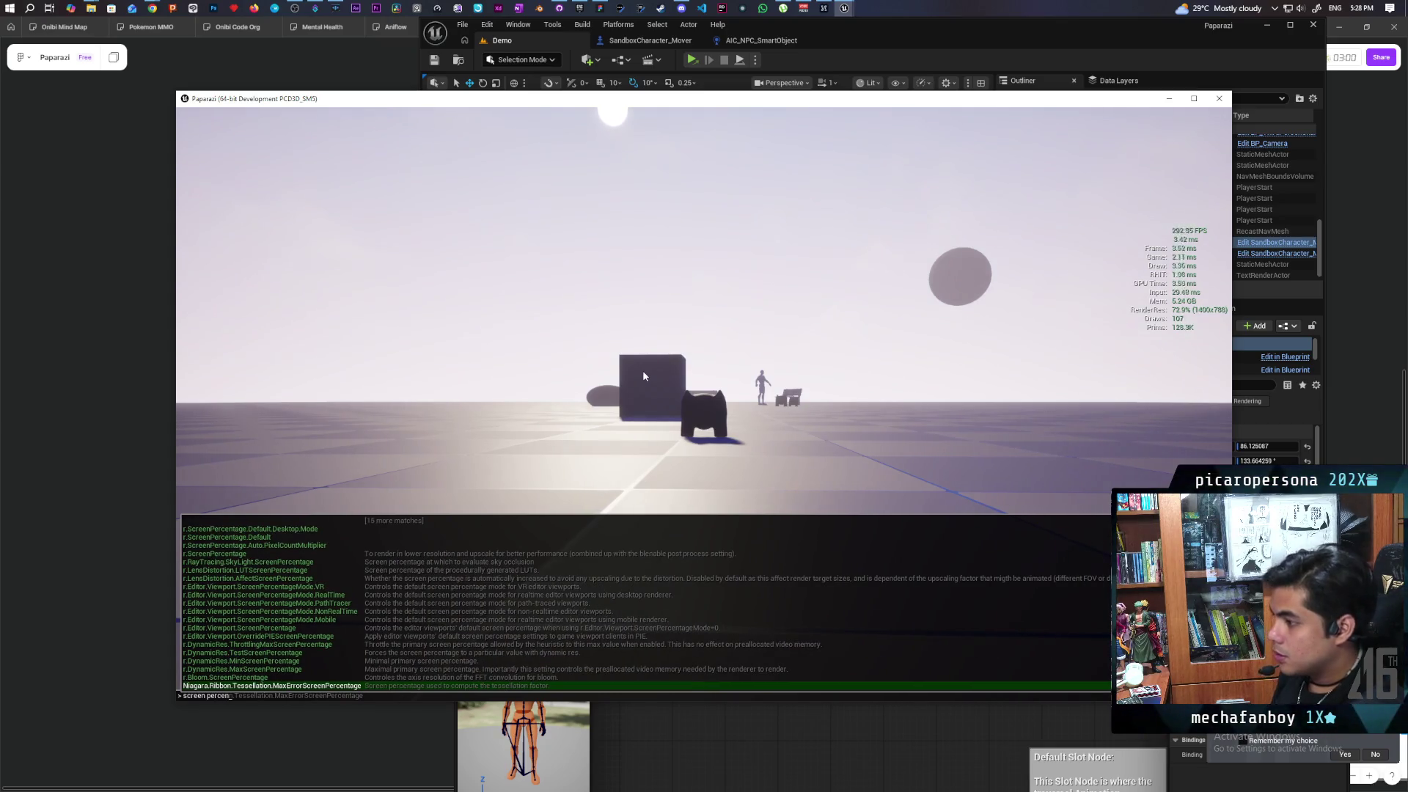
{"action": "key", "text": "Up"}
{"action": "key", "text": "Up"}
{"action": "key", "text": "Up"}
{"action": "key", "text": "Up"}
{"action": "key", "text": "Up"}
{"action": "key", "text": "Up"}
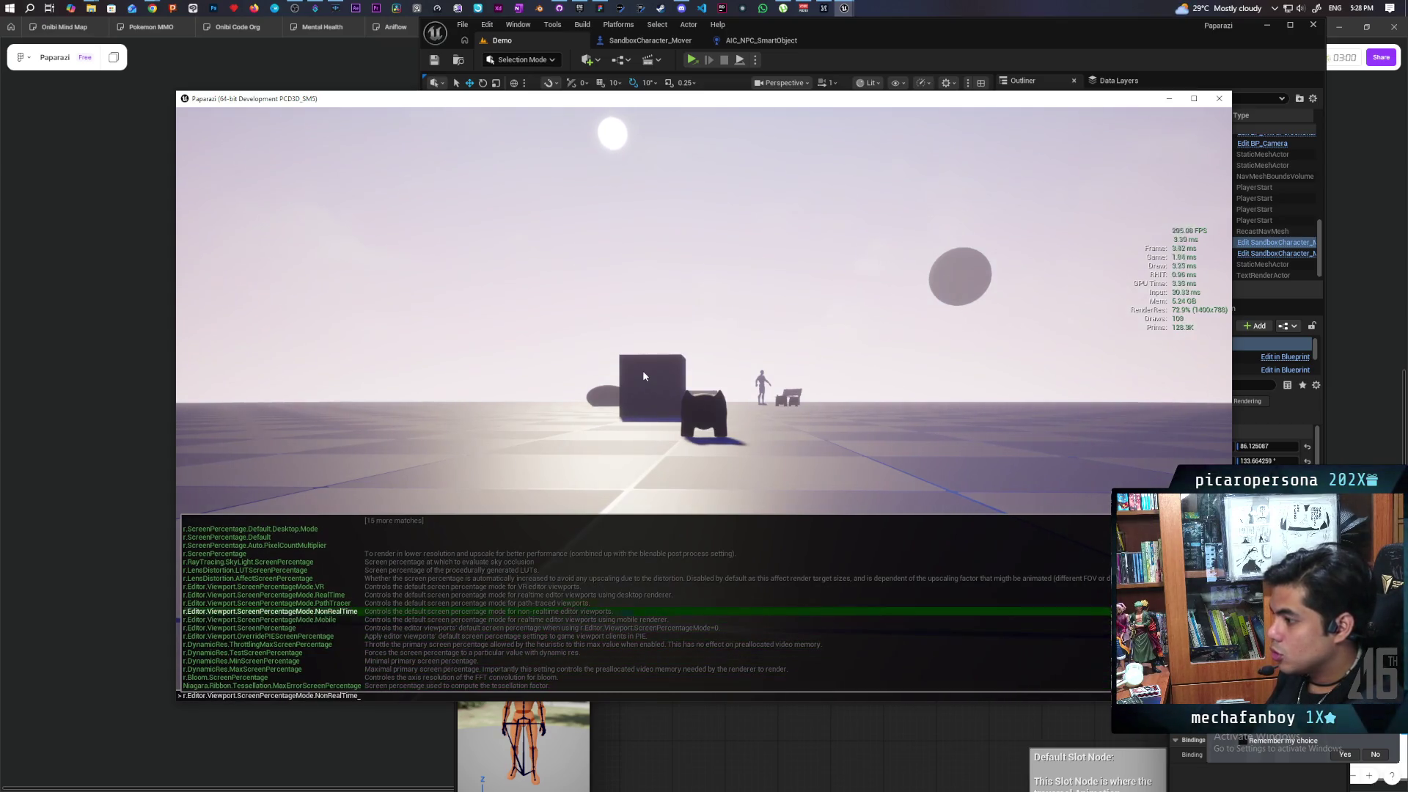
{"action": "key", "text": "Return"}
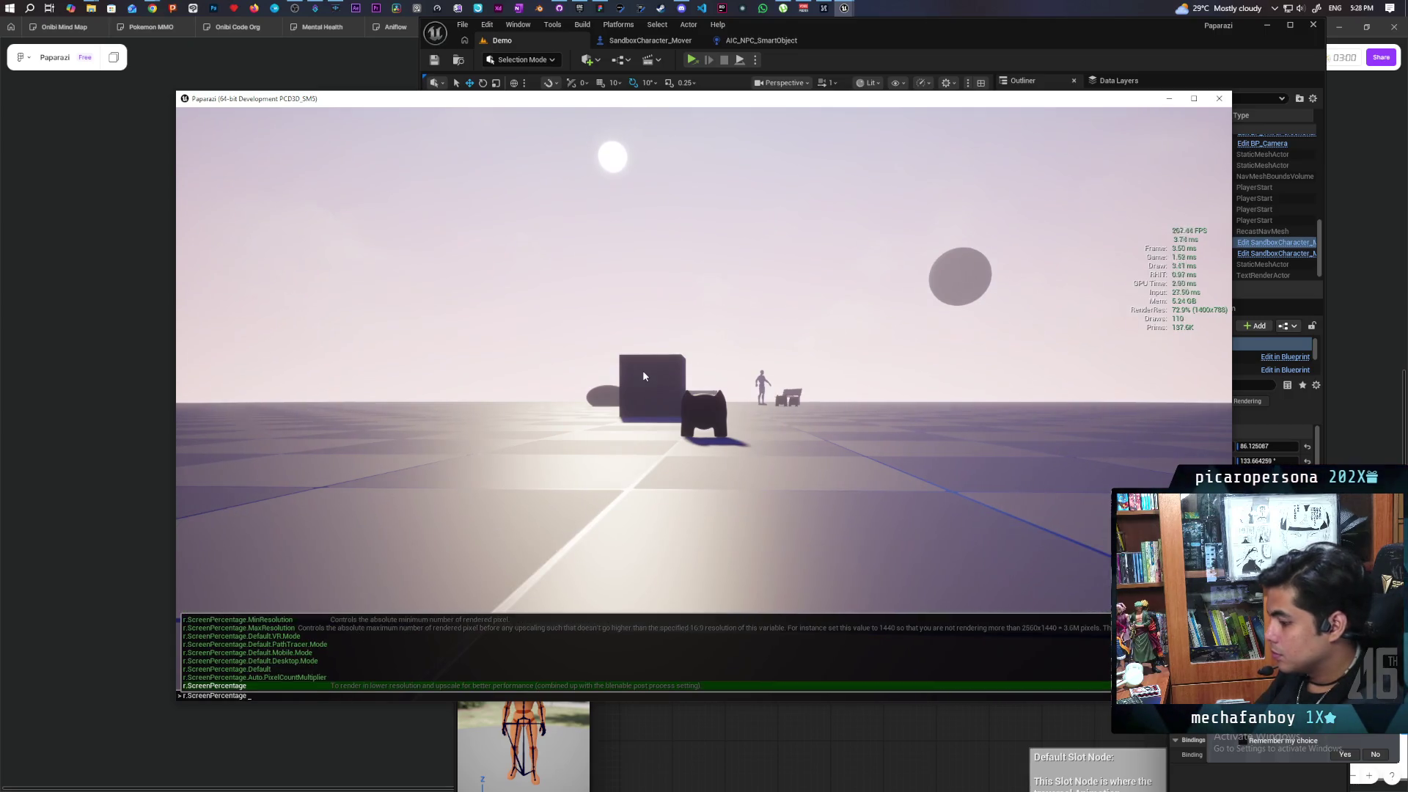
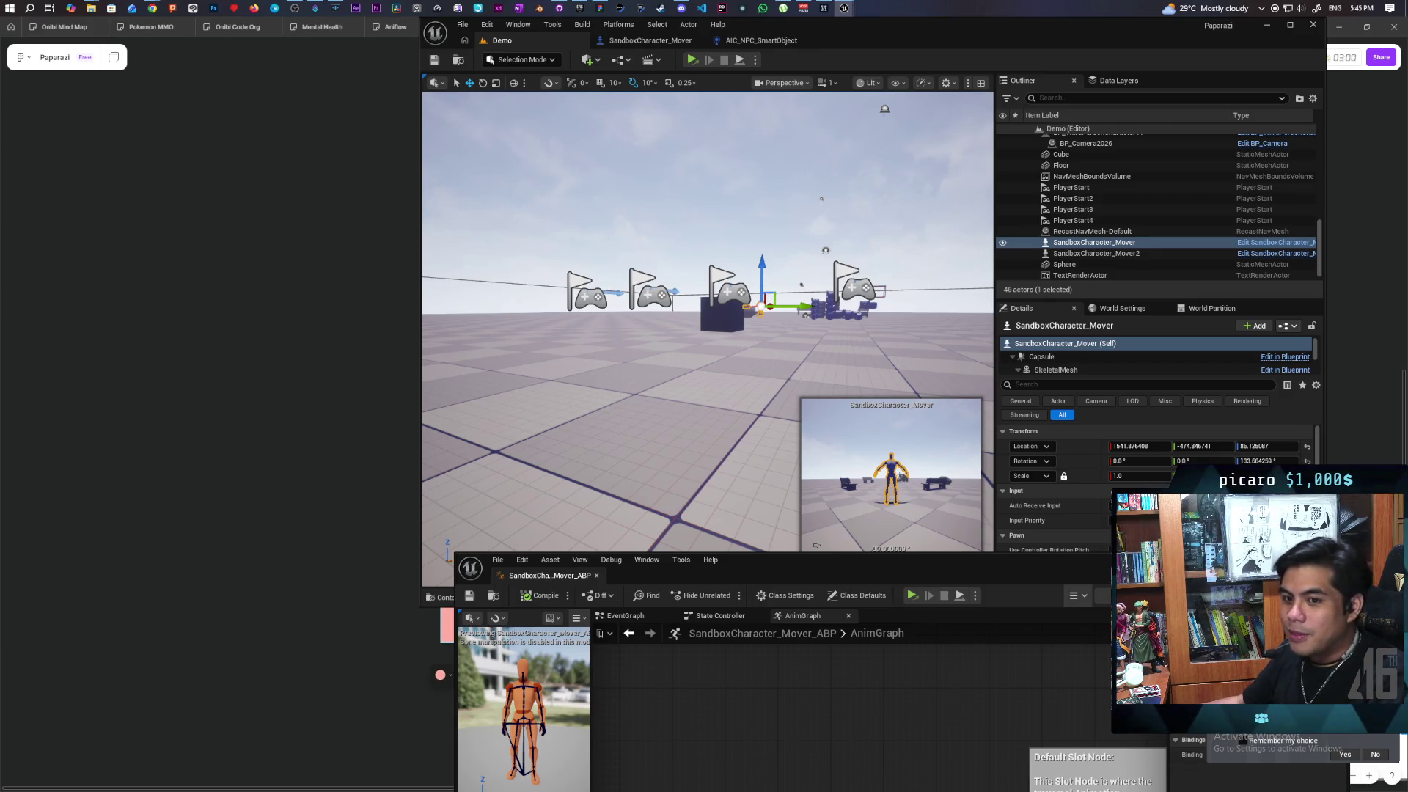
Switch from the Unreal Editor to the Chrome window playing 'WTF Happened To The UK?'
{"action": "key", "text": "alt+Tab"}
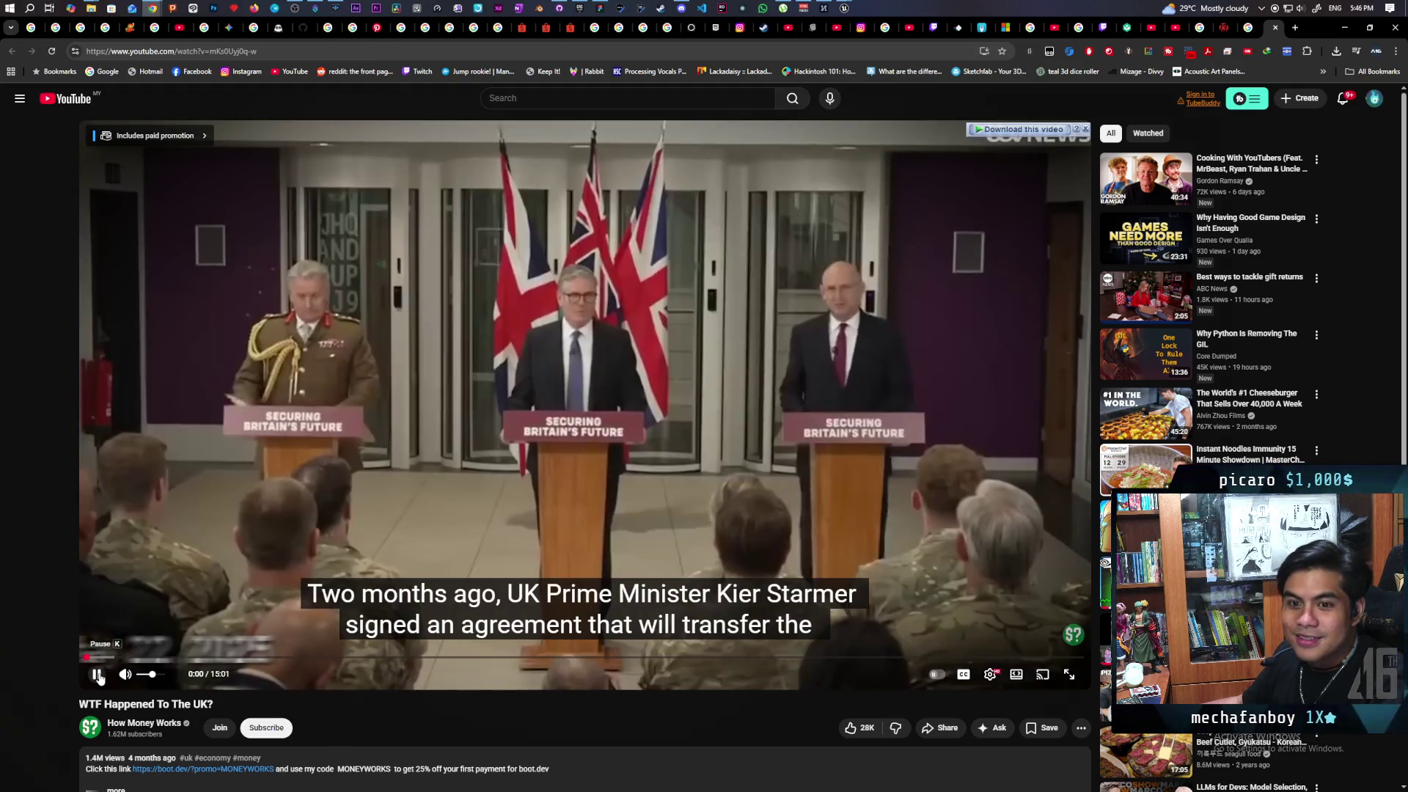
Pause and resume the video, then stop it at 0:04 on the May 22, 2025 press-conference scene
{"action": "left_click", "coordinate": [101, 678]}
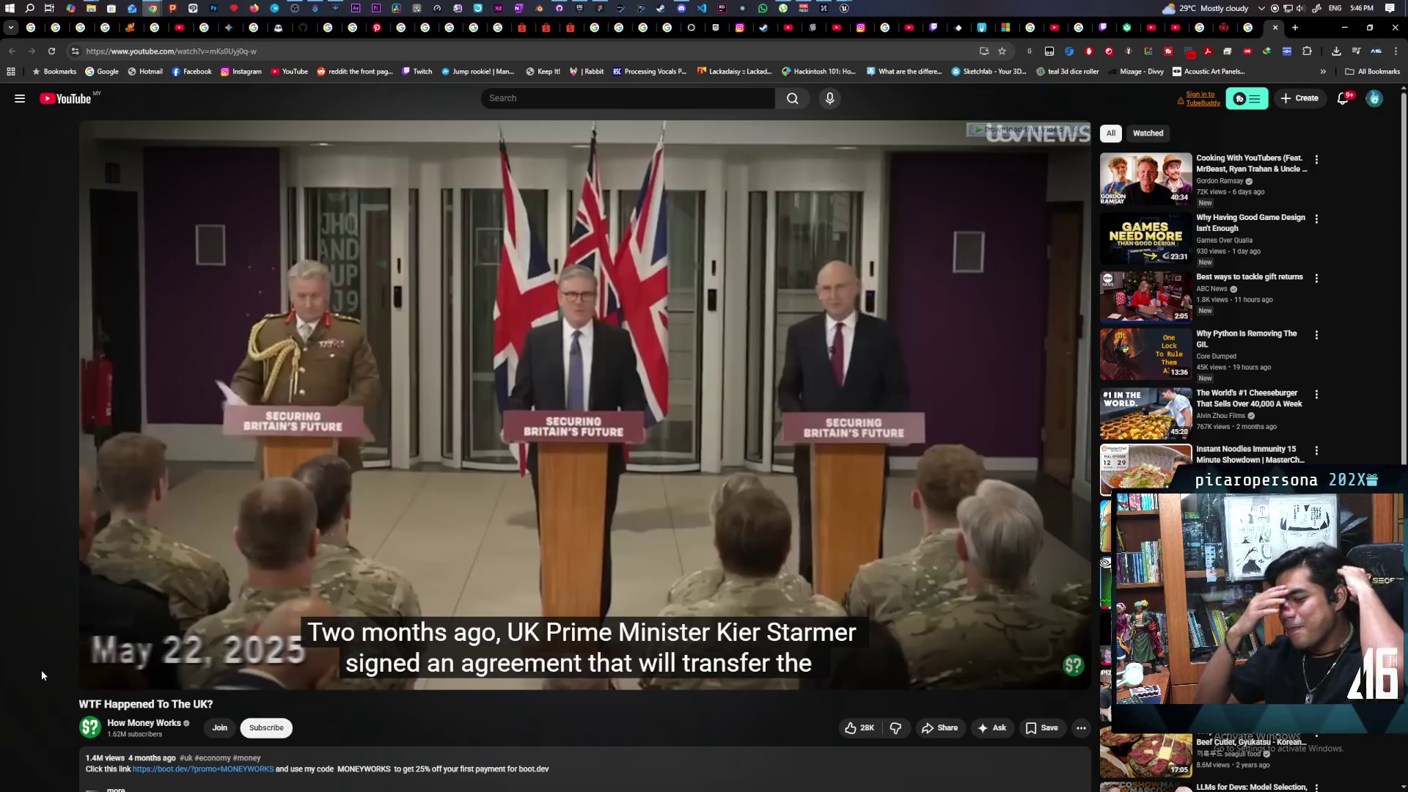
{"action": "key", "text": "space"}
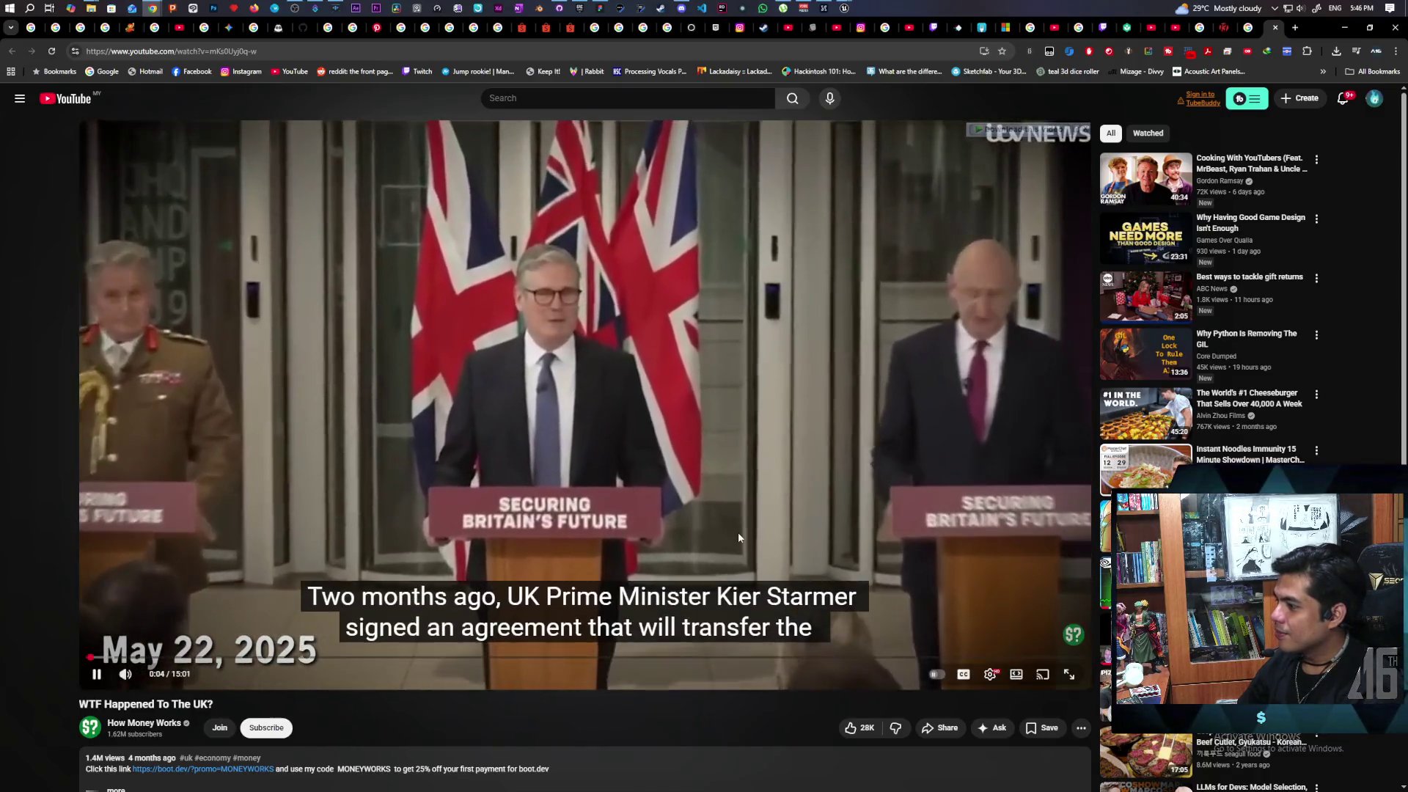
{"action": "left_click", "coordinate": [737, 537]}
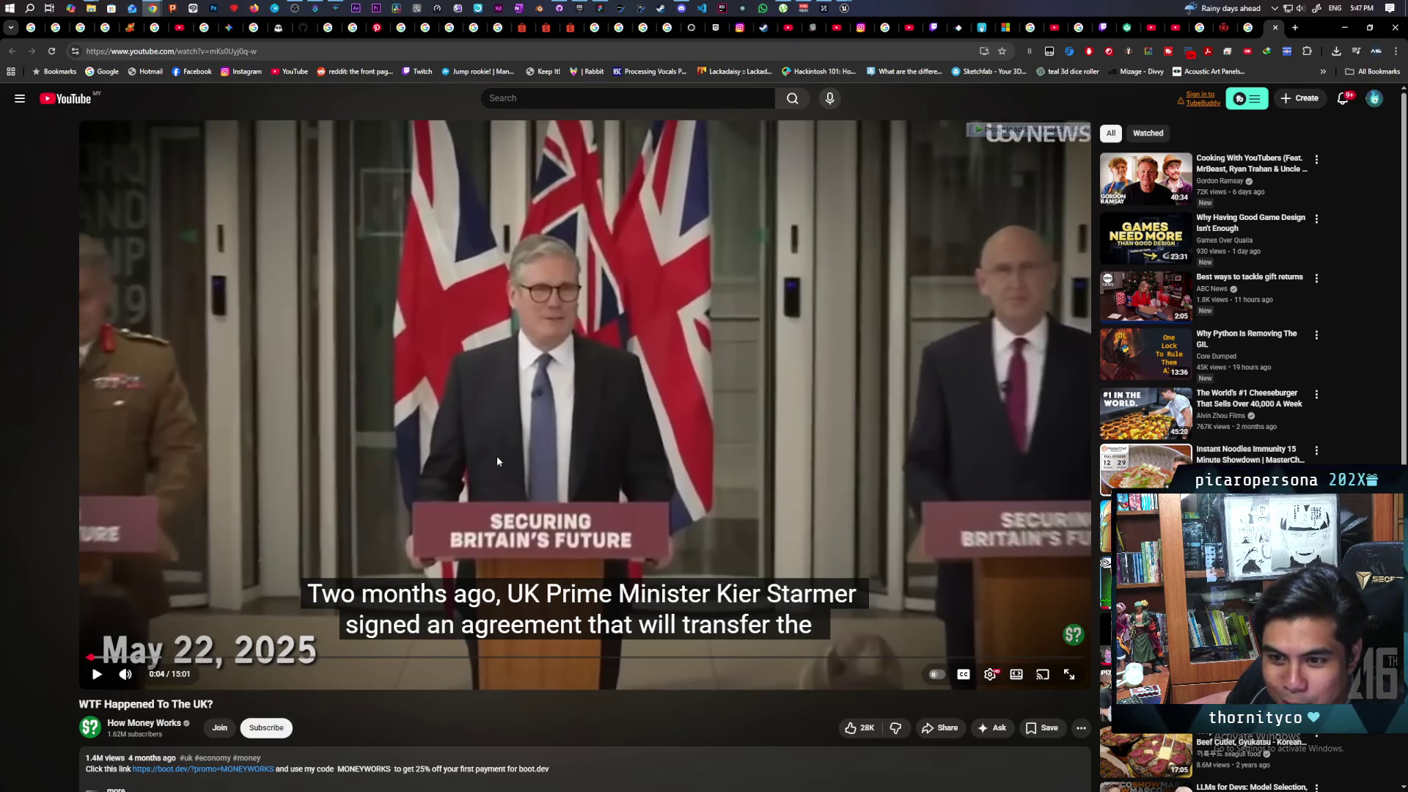
{"action": "left_click", "coordinate": [498, 454]}
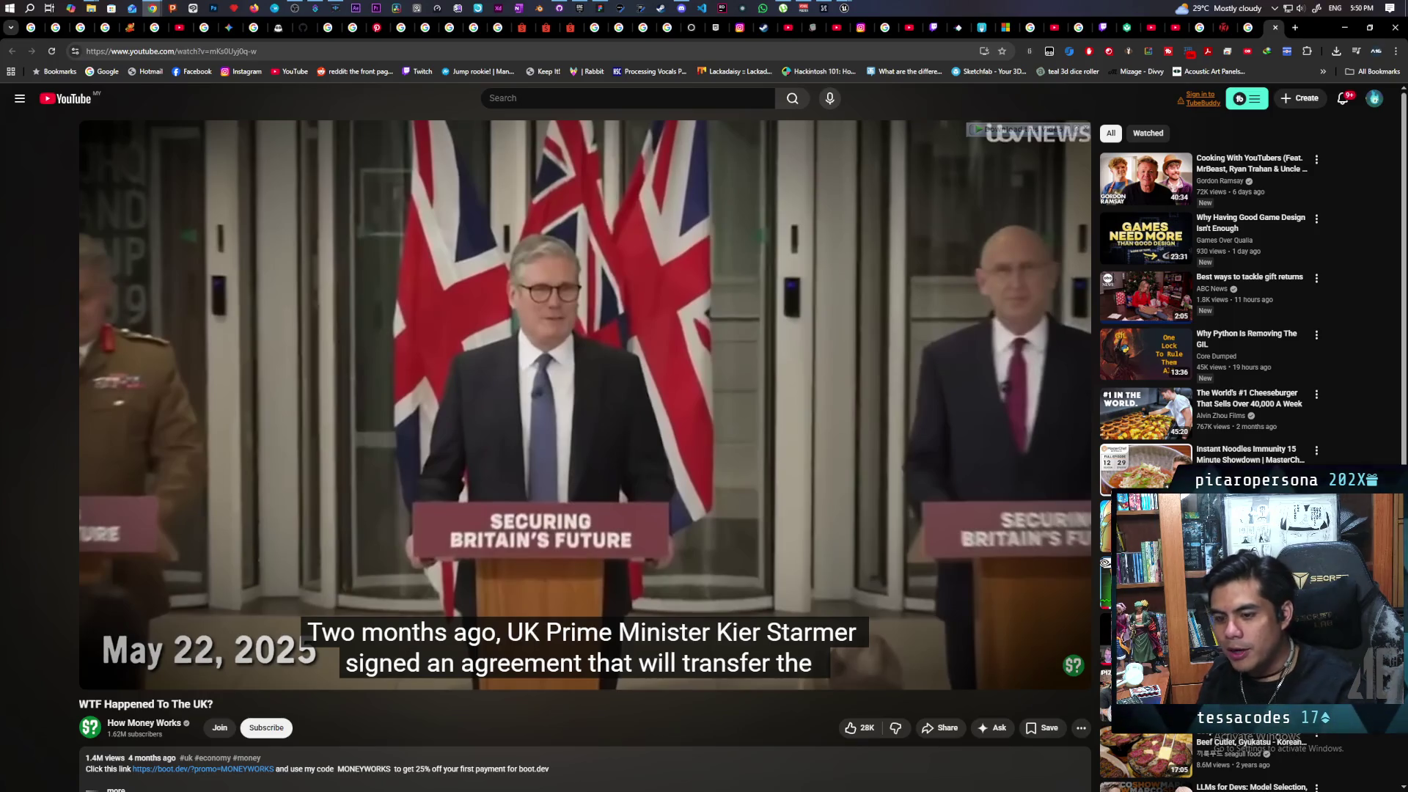
Resume playback so the video runs on into the montage of UK news headlines
{"action": "key", "text": "space"}
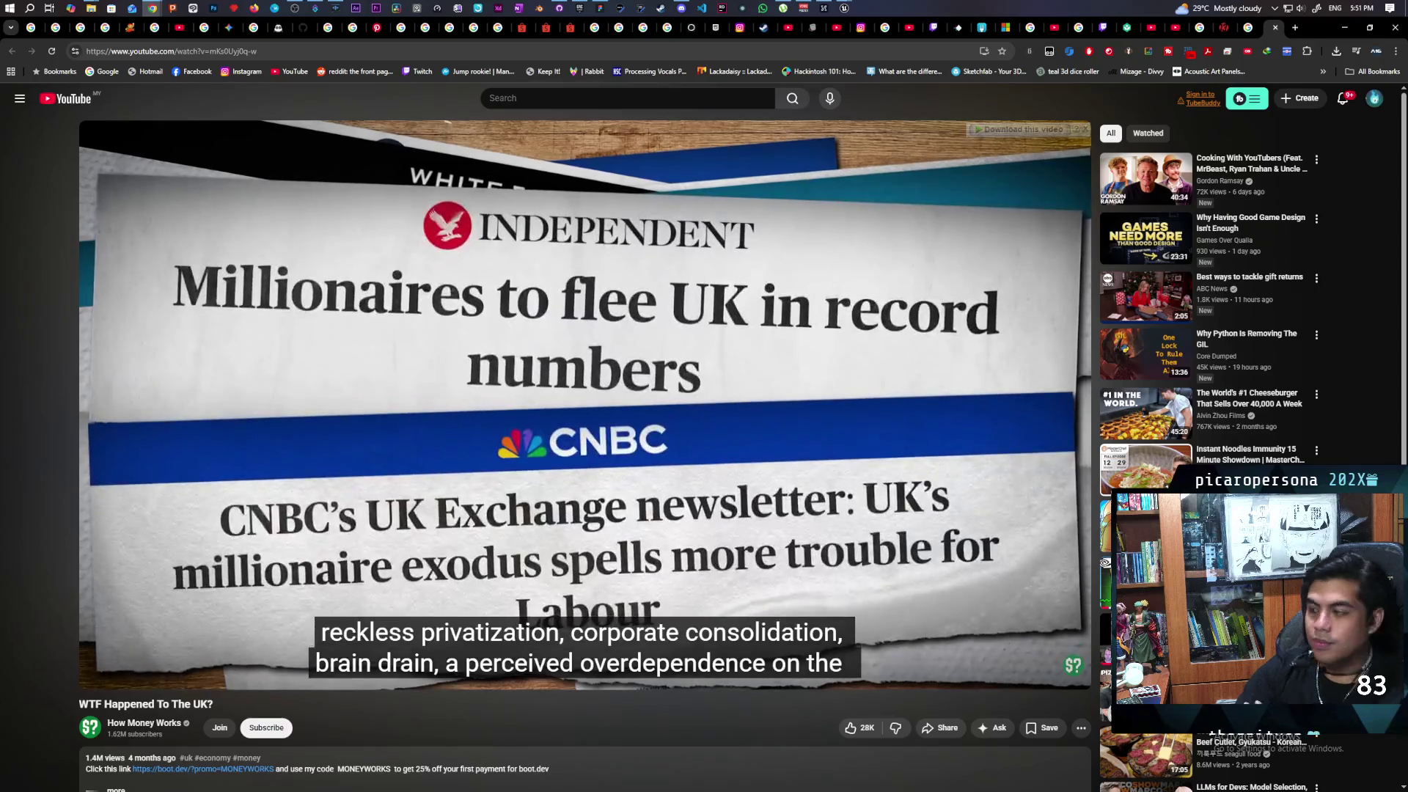
Pause at 0:59 on the 'Millionaires to flee UK in record numbers' headline
{"action": "key", "text": "space"}
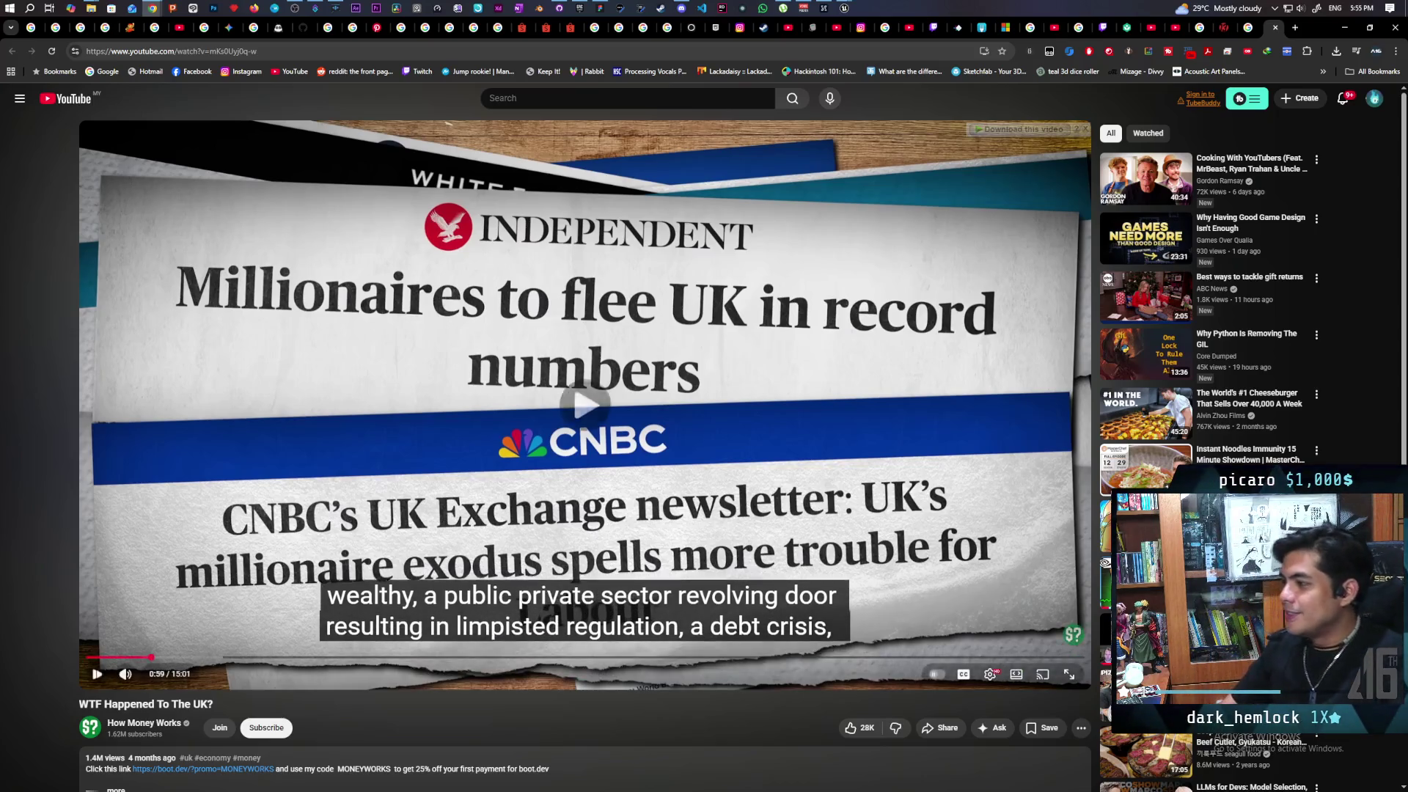
Play a few more seconds and pause at 1:03 of 15:01 on the national-debt headlines
{"action": "key", "text": "space"}
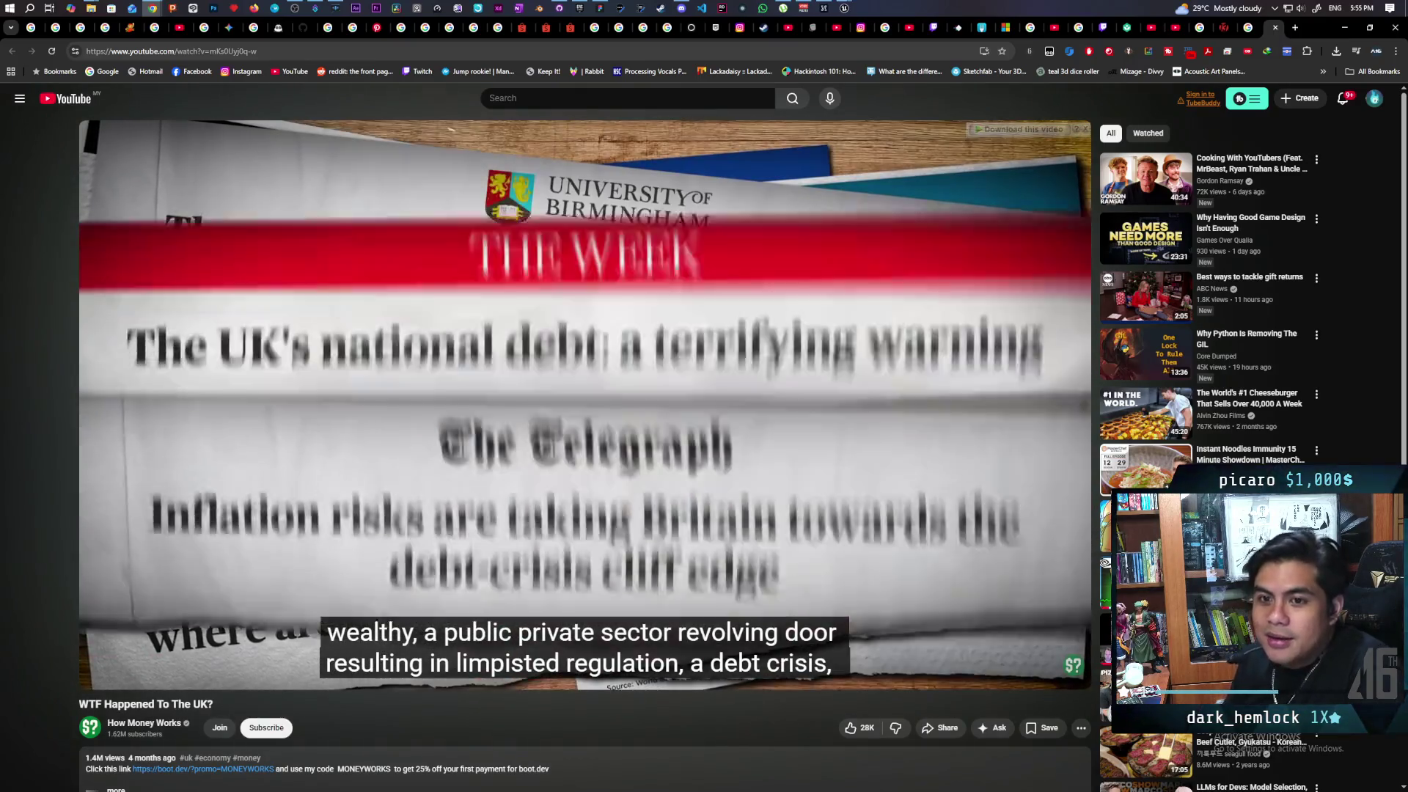
{"action": "key", "text": "space"}
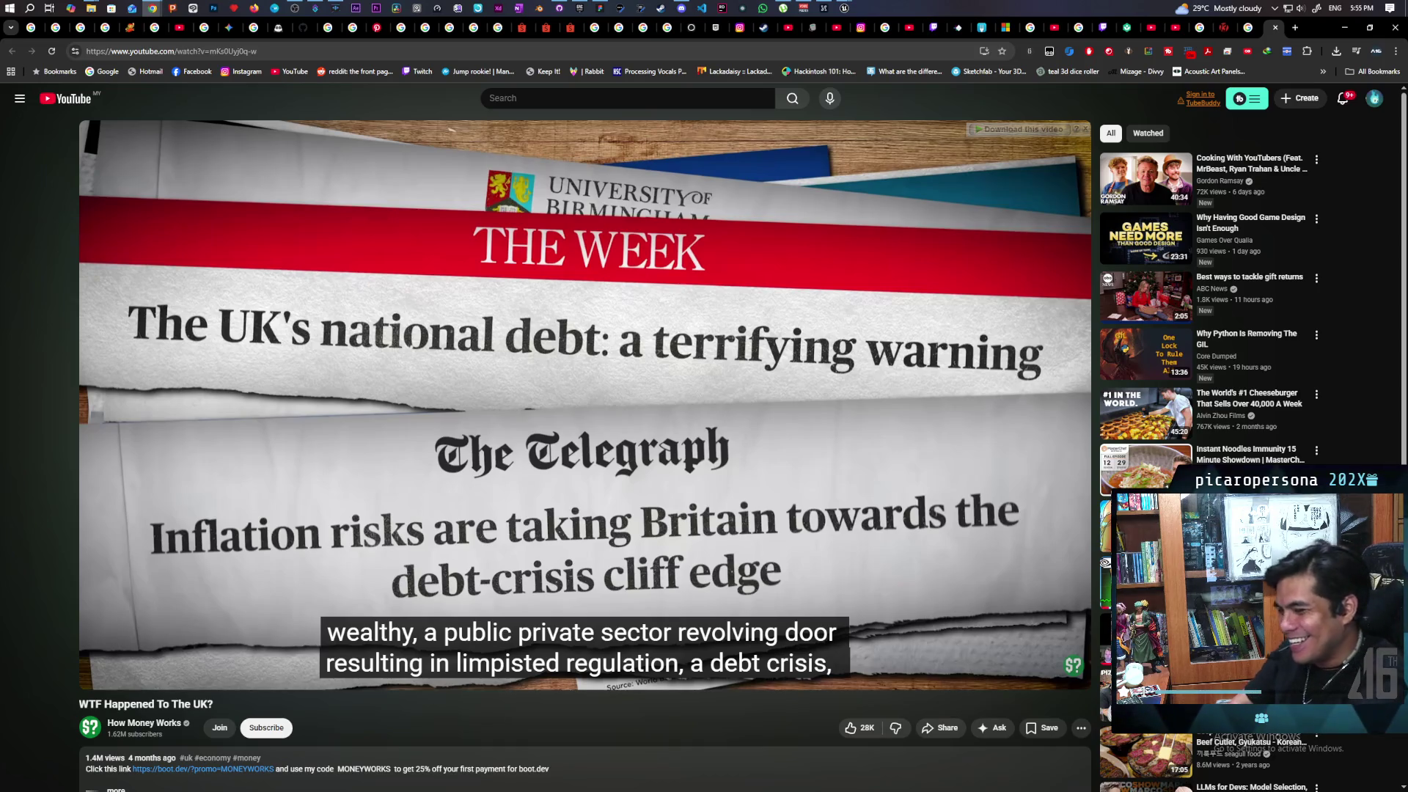
{"action": "key", "text": "space"}
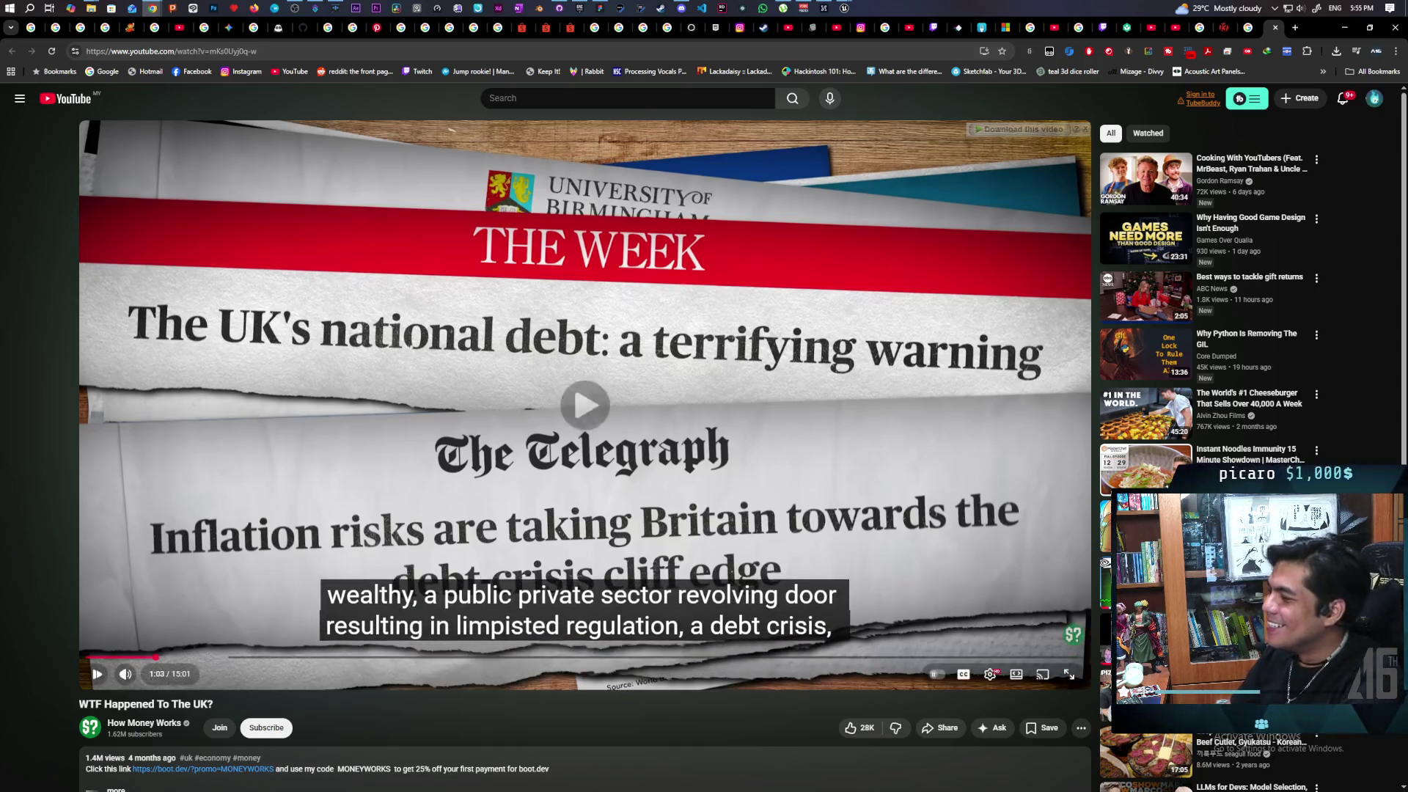
Resume the video from 1:03 and let it keep playing
{"action": "key", "text": "space"}
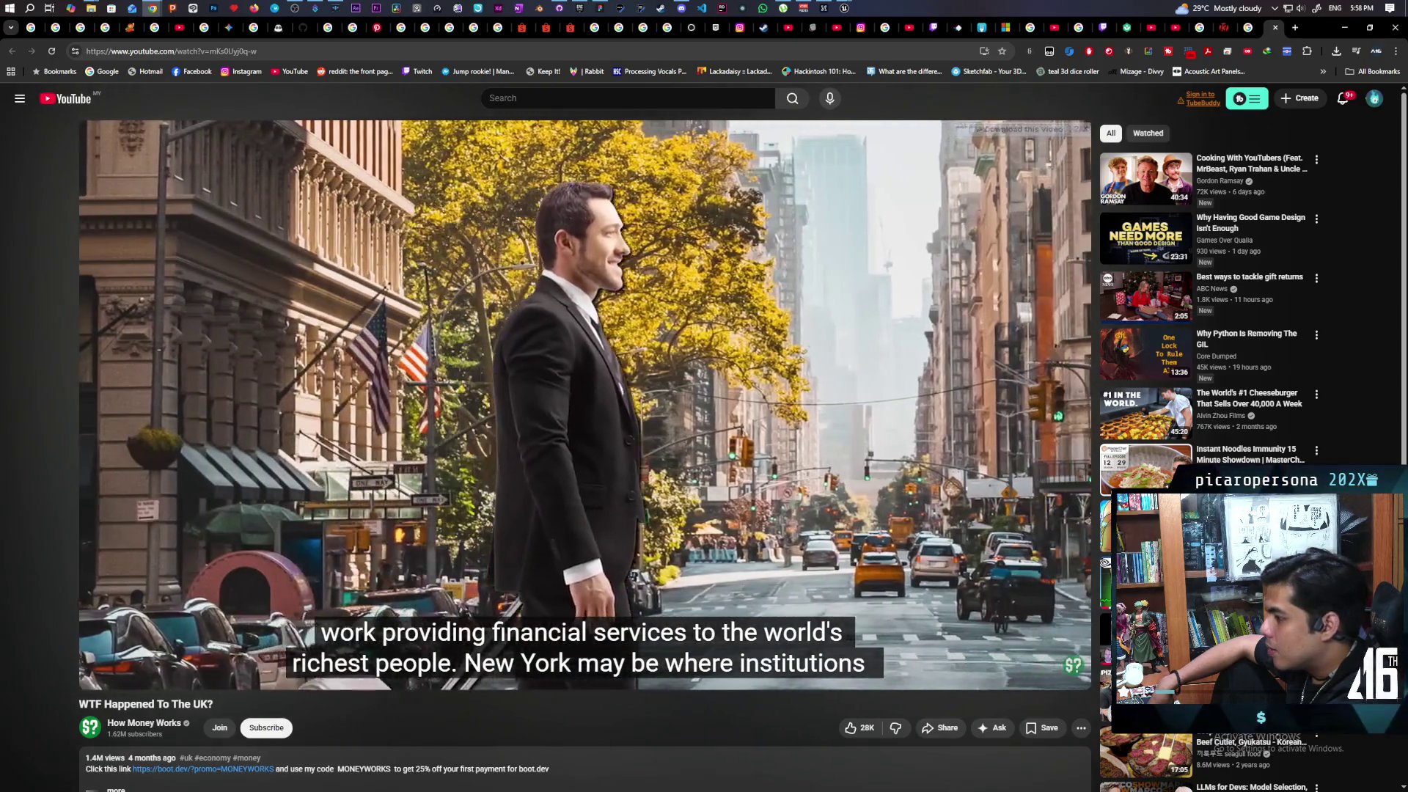
Stop playback at 3:26 during the London comparison
{"action": "key", "text": "space"}
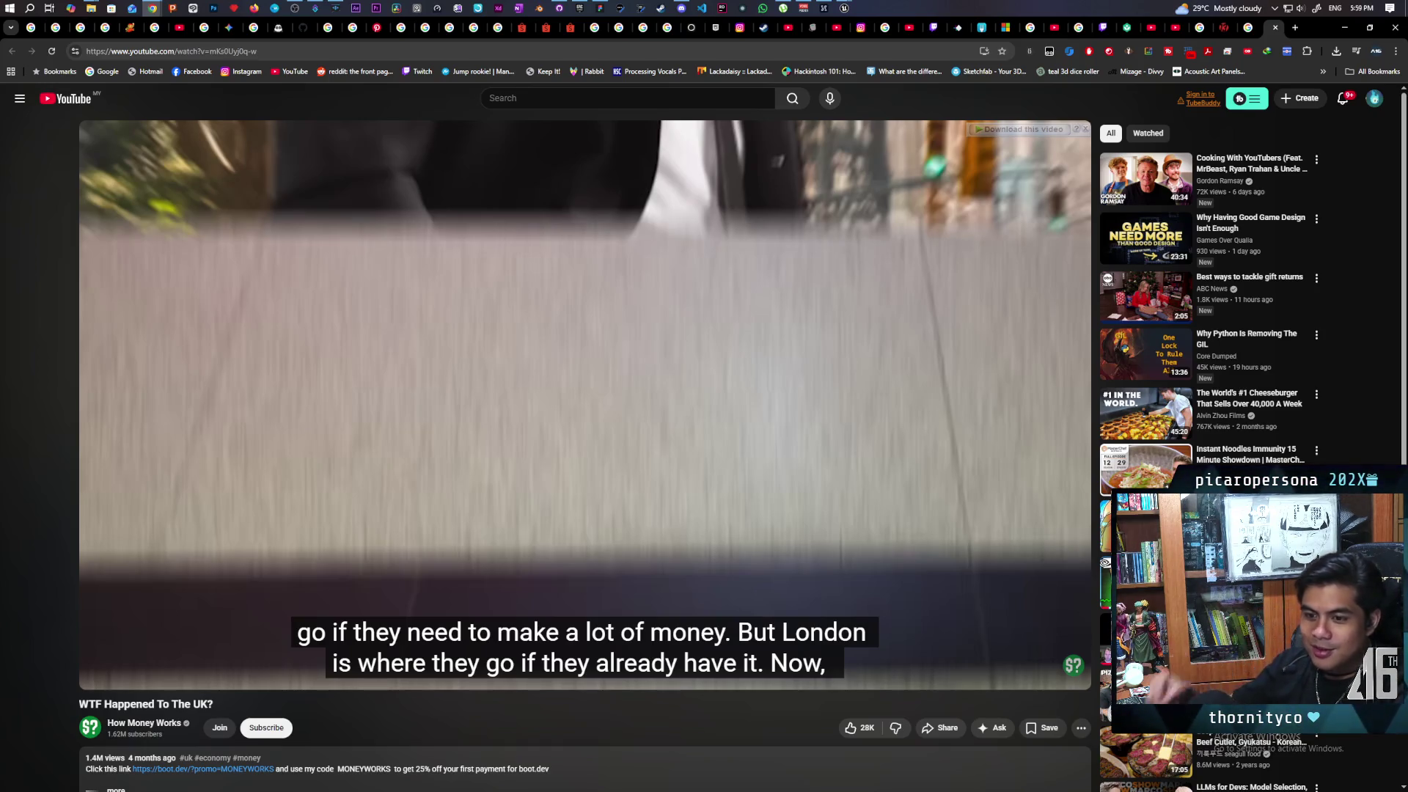
Resume the video, then pause it again on the BIS document footage
{"action": "key", "text": "space"}
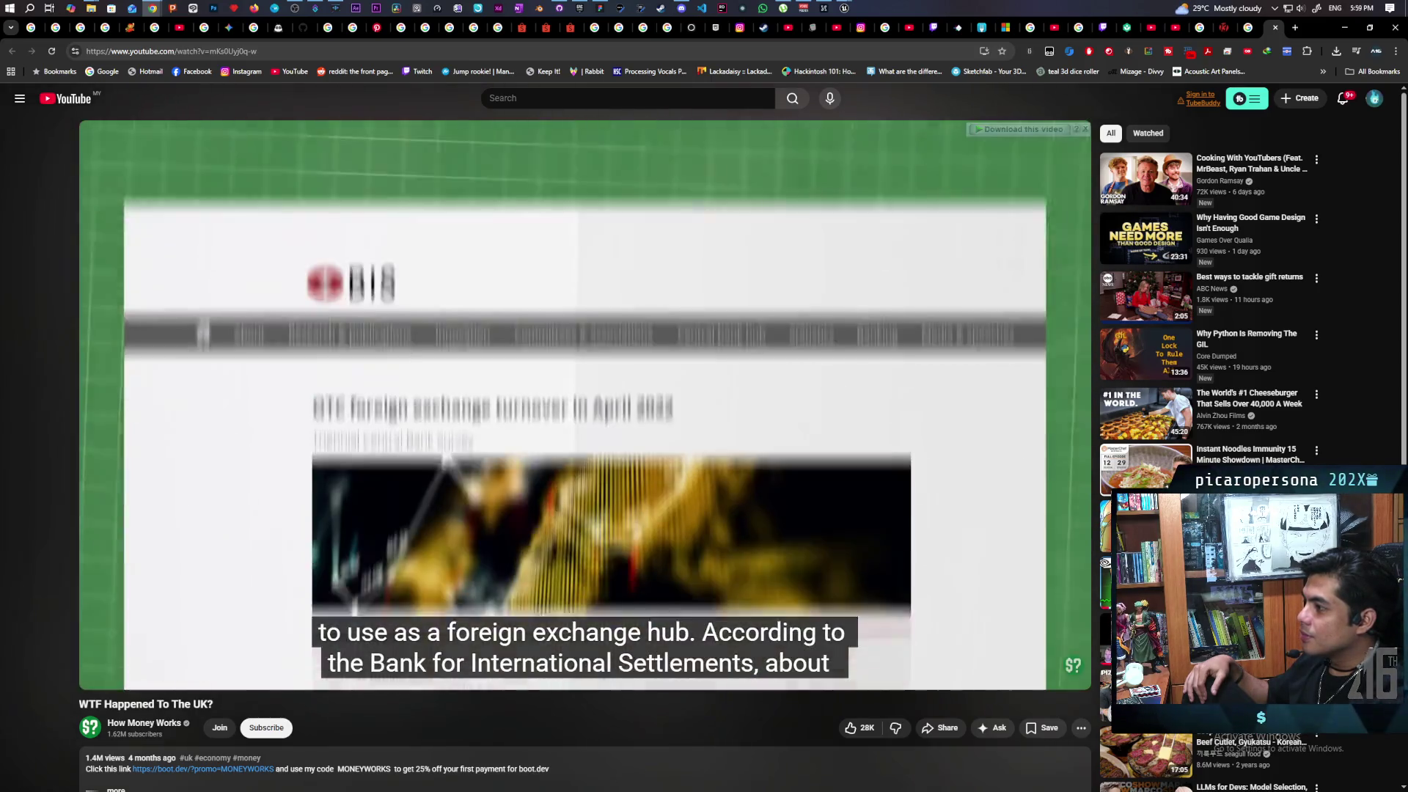
{"action": "key", "text": "space"}
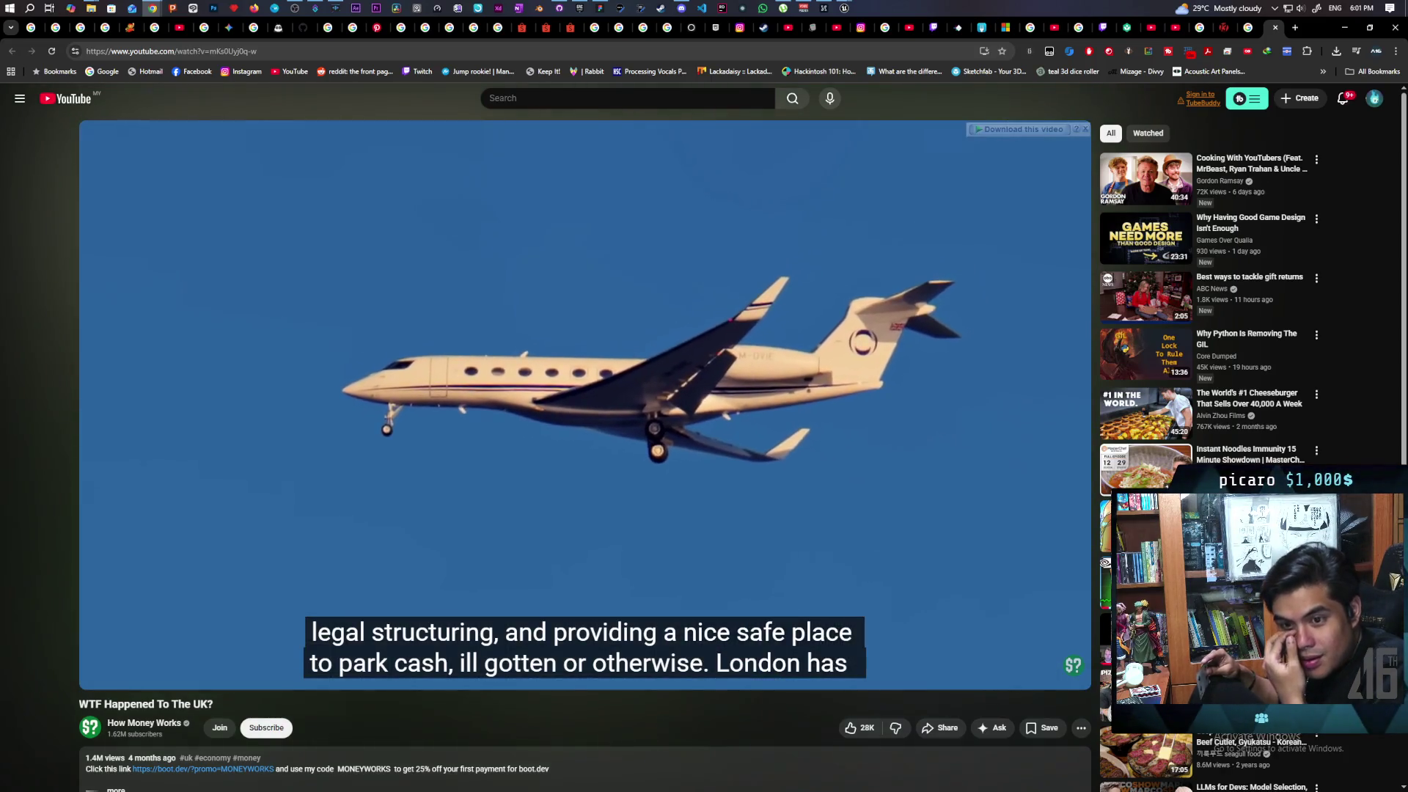
Pause and resume during the private-jet scene, then skip ahead 10 seconds into the Boot.dev sponsor segment
{"action": "key", "text": "space"}
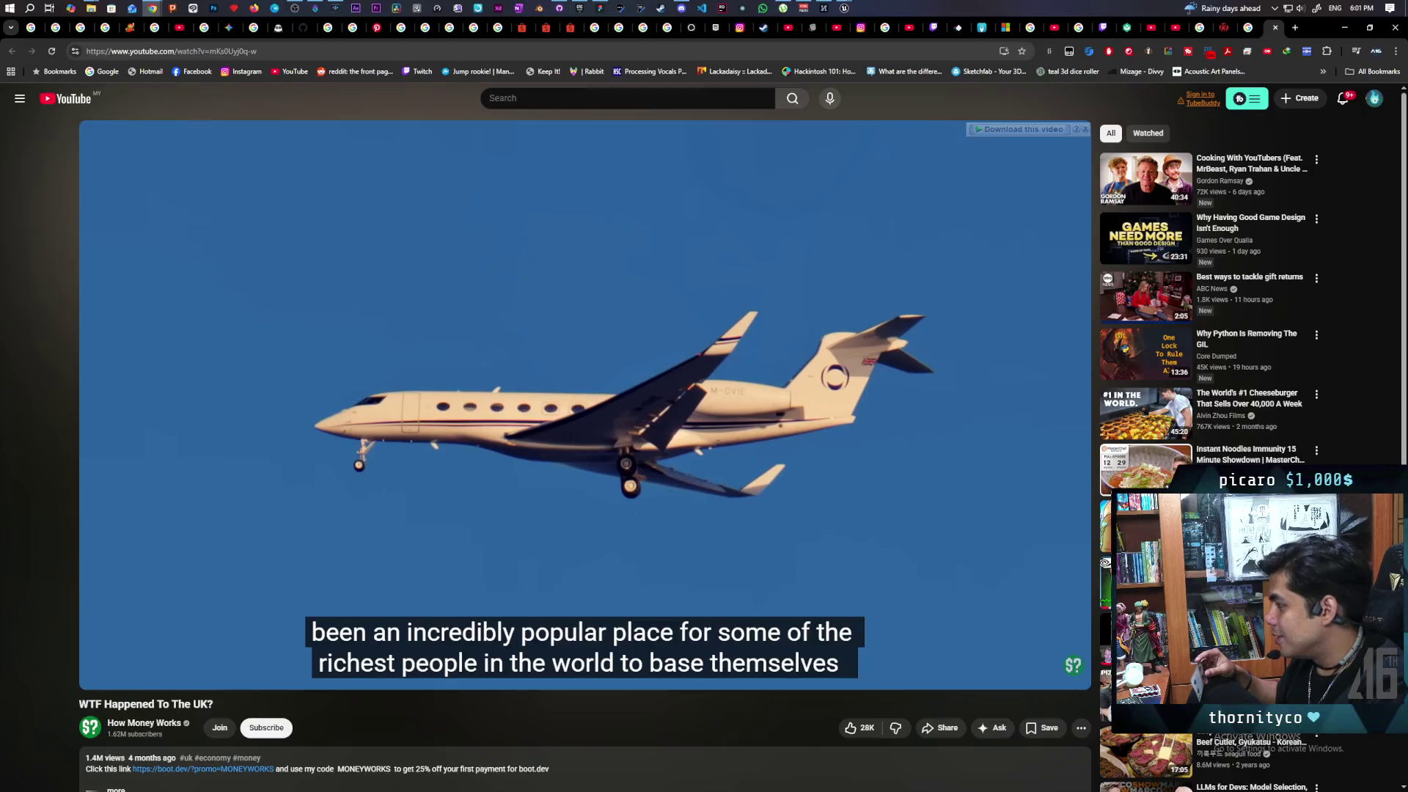
{"action": "key", "text": "space"}
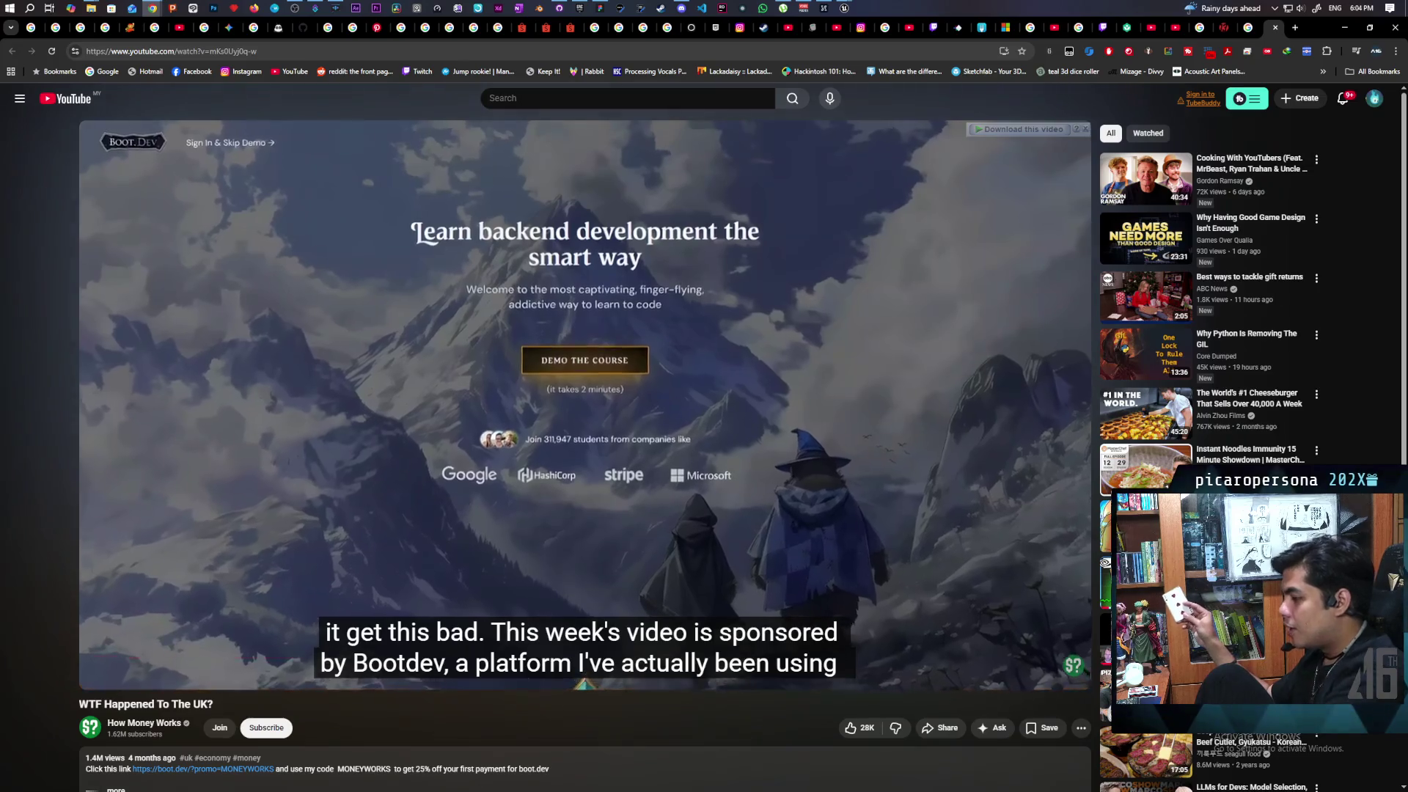
{"action": "key", "text": "l"}
{"action": "key", "text": "l"}
{"action": "key", "text": "l"}
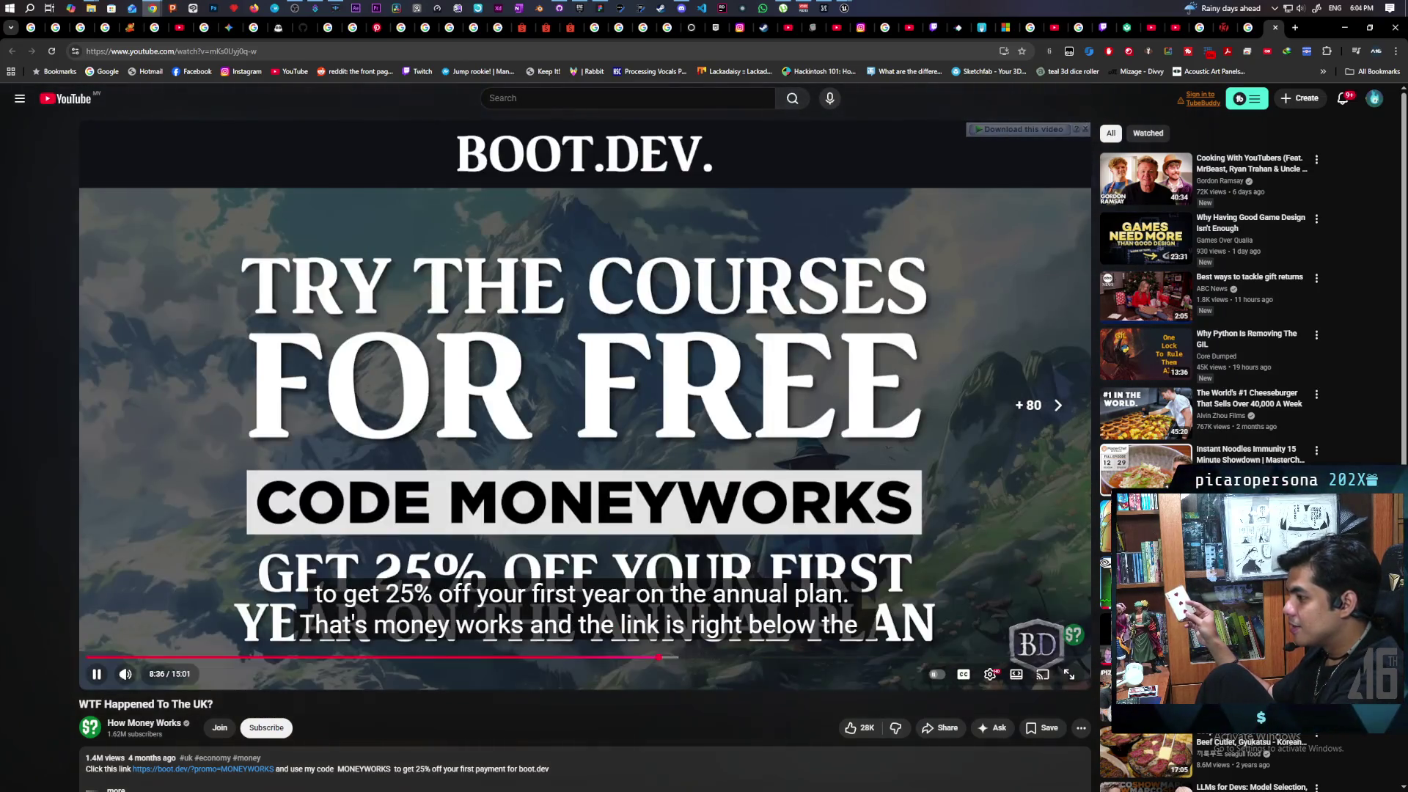
{"action": "key", "text": "l"}
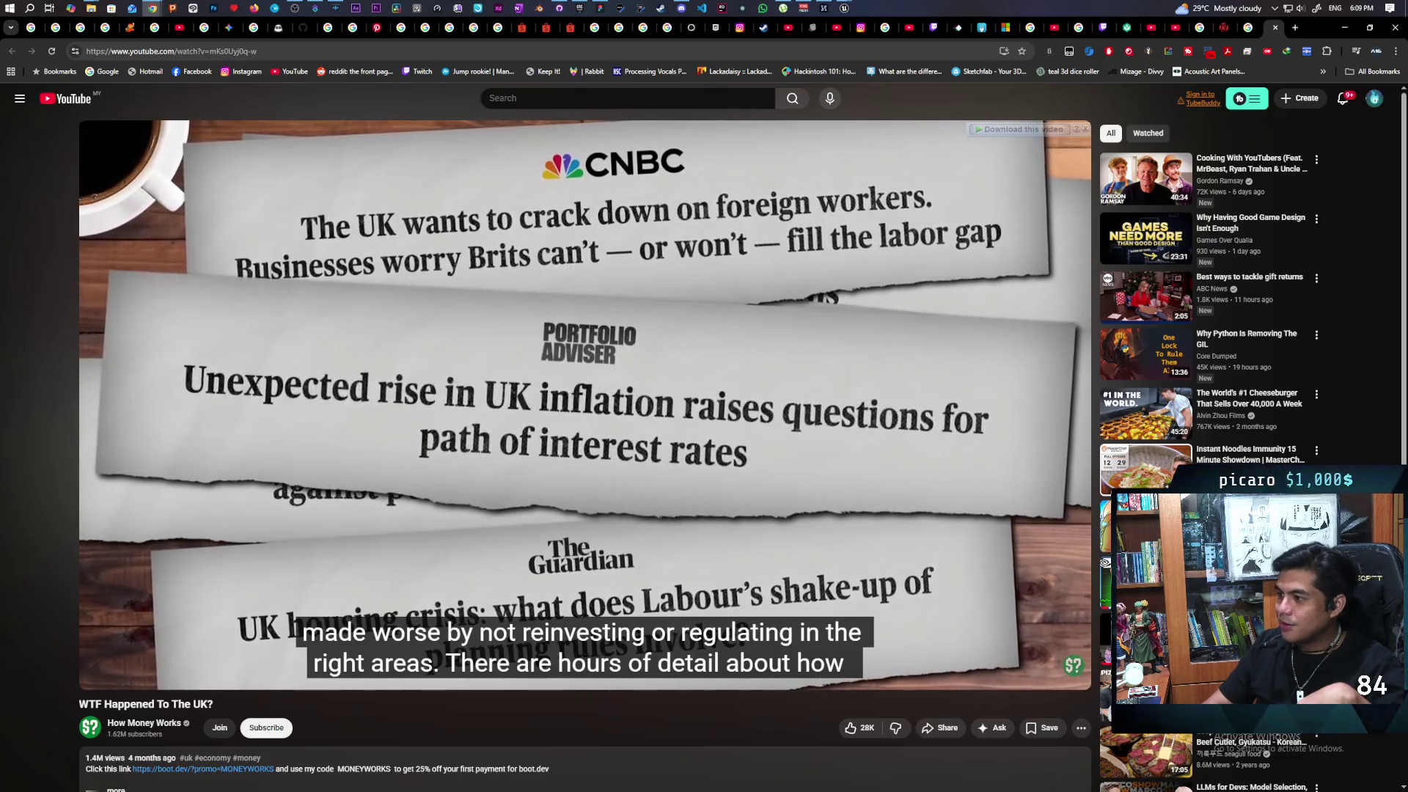
{"action": "key", "text": "space"}
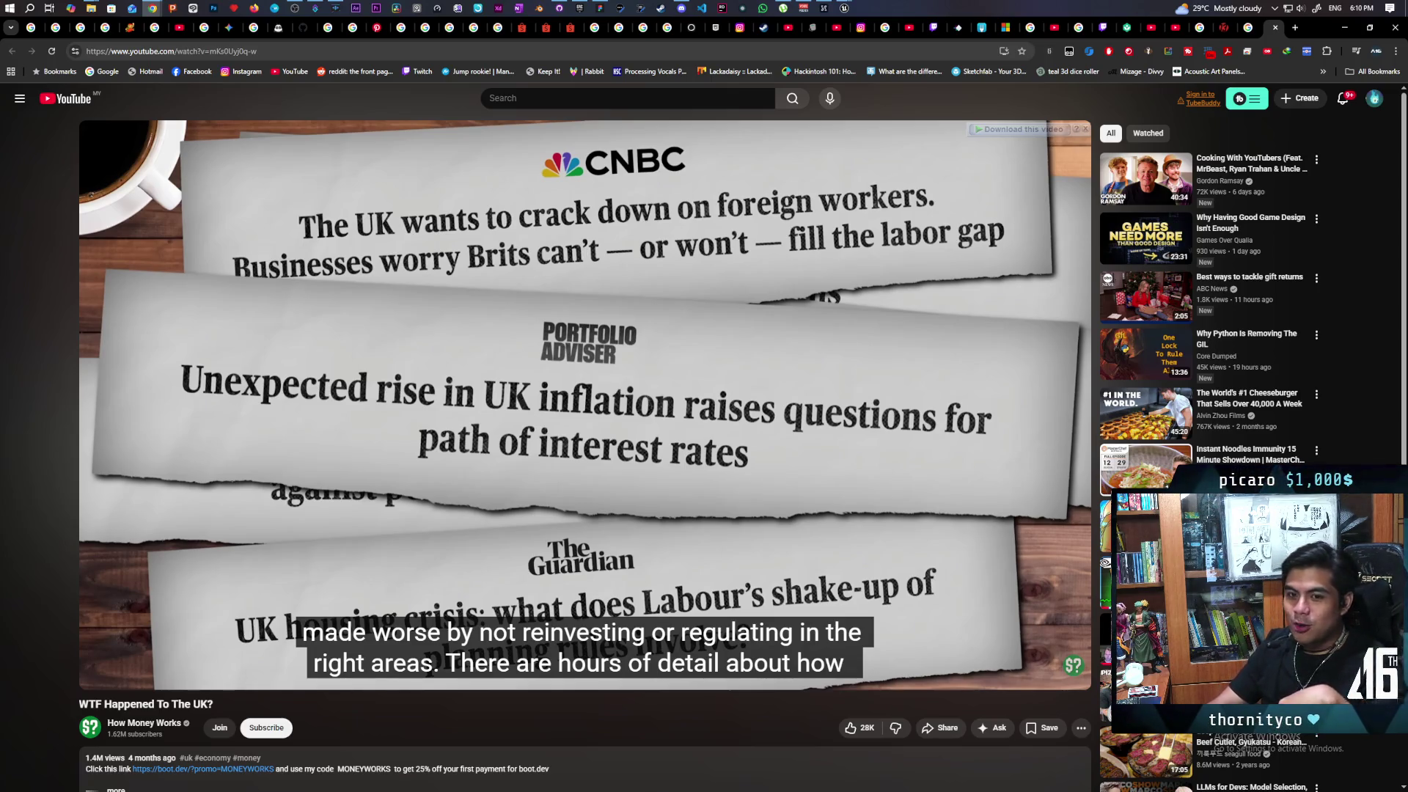
{"action": "key", "text": "space"}
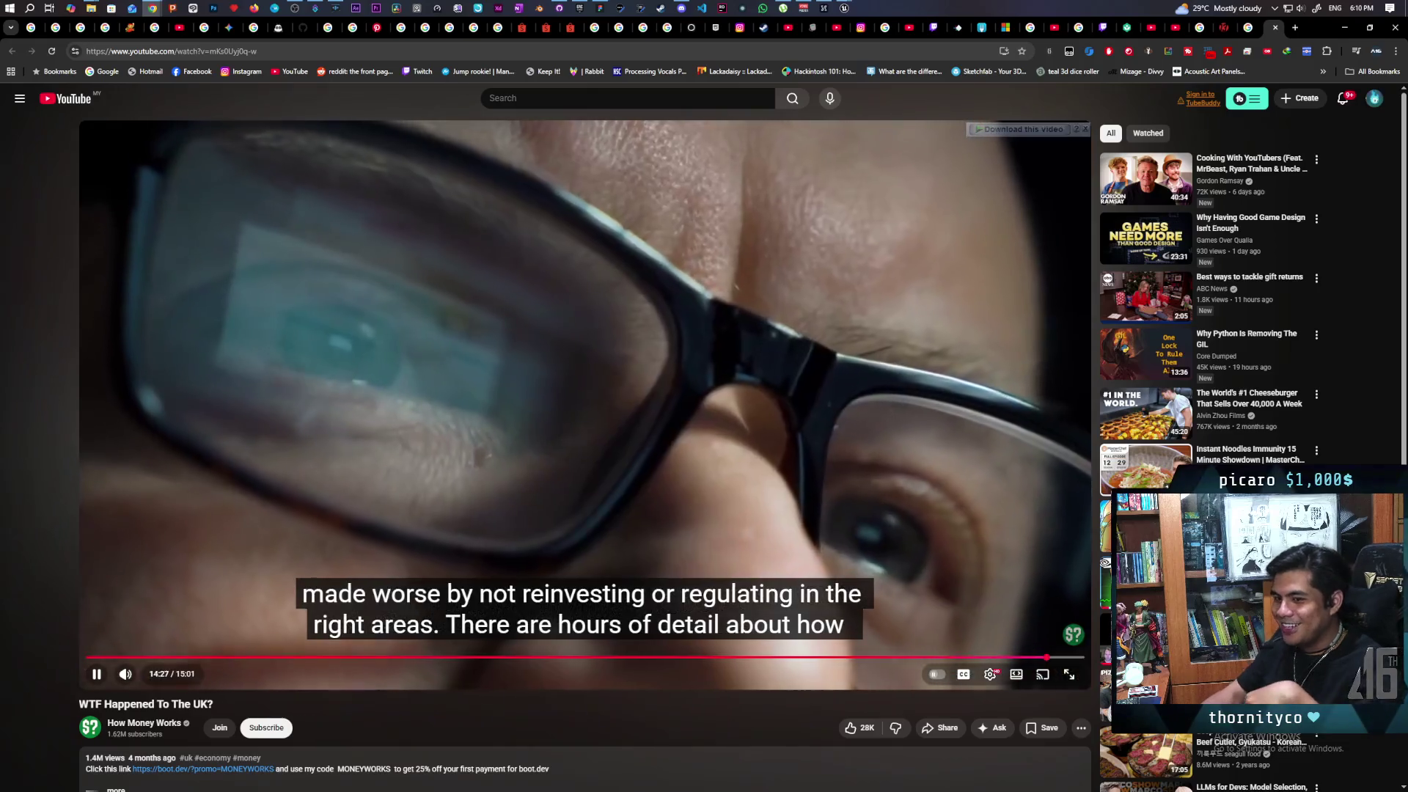